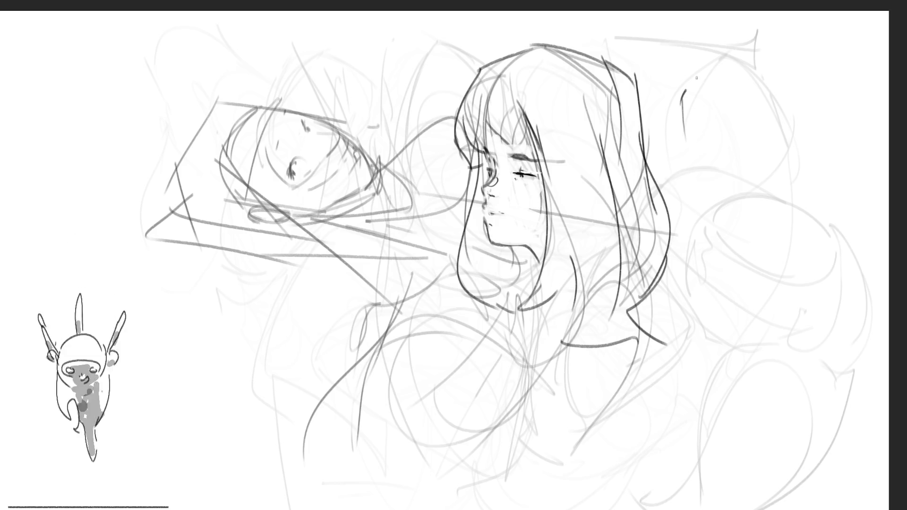
Ink the crown curve and brow line of the right-hand head.
mouse_move(685, 98)
mouse_down()
mouse_move(757, 62)
mouse_move(791, 108)
mouse_up()
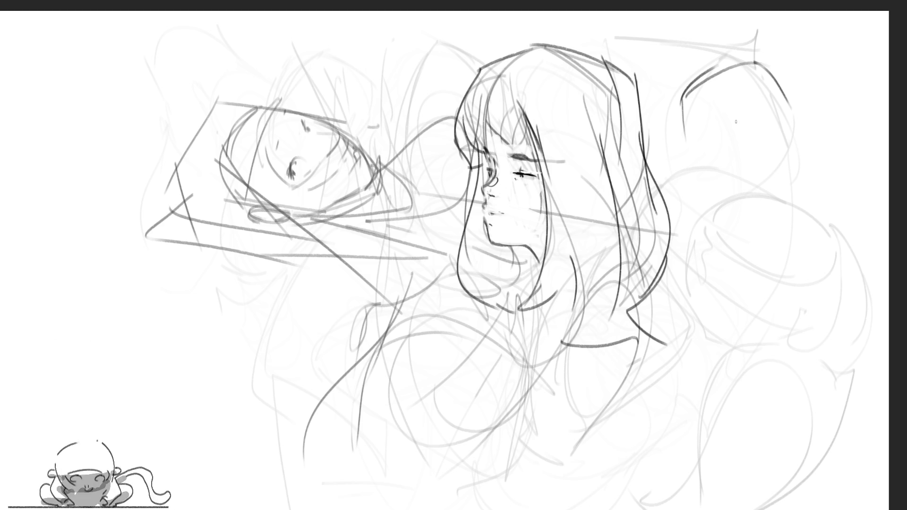
mouse_move(682, 135)
mouse_down()
mouse_move(699, 152)
mouse_move(791, 126)
mouse_move(739, 151)
mouse_up()
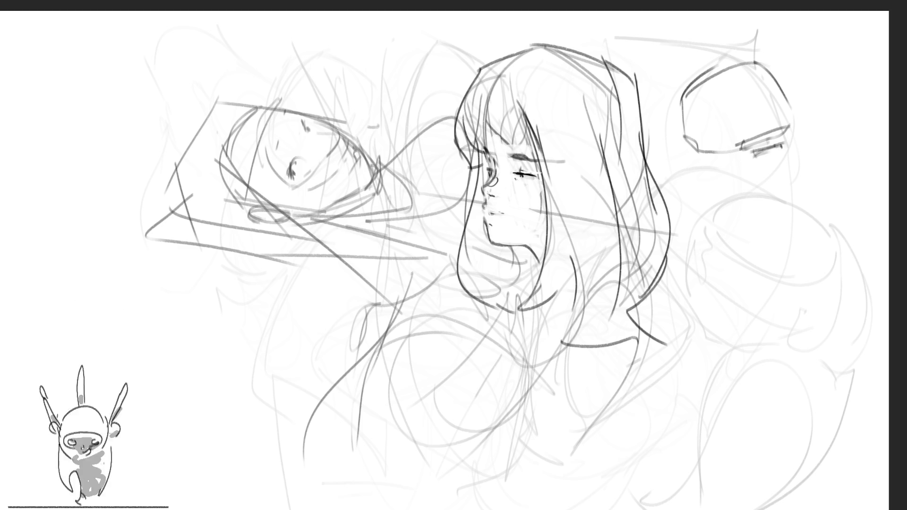
drag(692, 151, 713, 158)
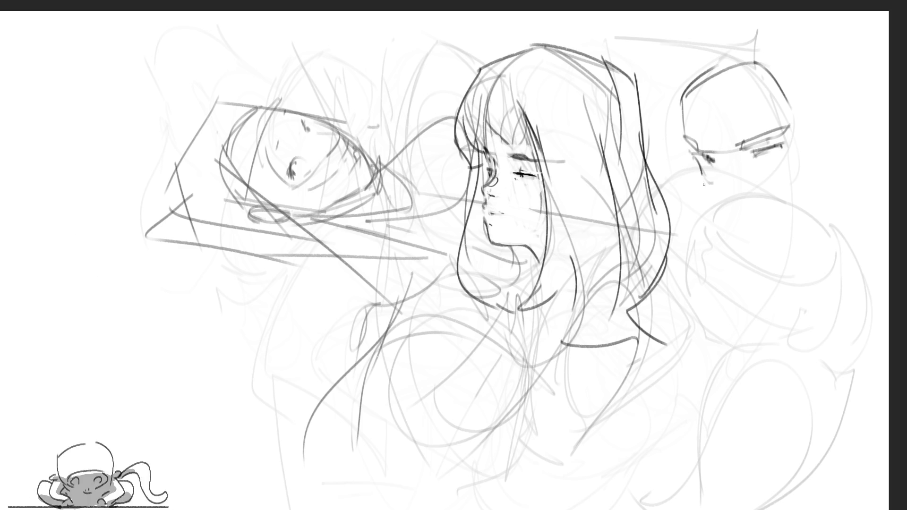
Draw the cheek, jaw, chin, nose and mouth of the right head.
drag(706, 181, 759, 241)
drag(719, 206, 755, 231)
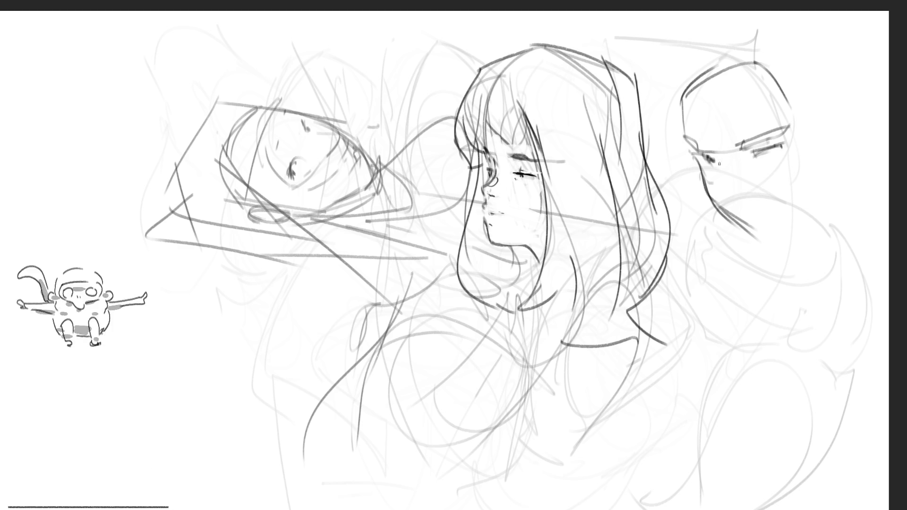
drag(719, 172, 728, 194)
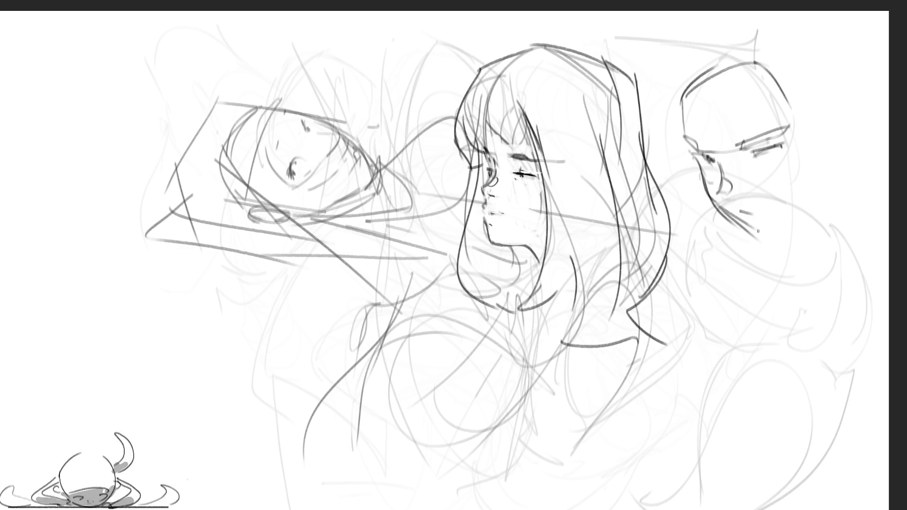
drag(763, 236, 774, 231)
Add the back edge of the head and an ear on its right side.
drag(823, 155, 810, 206)
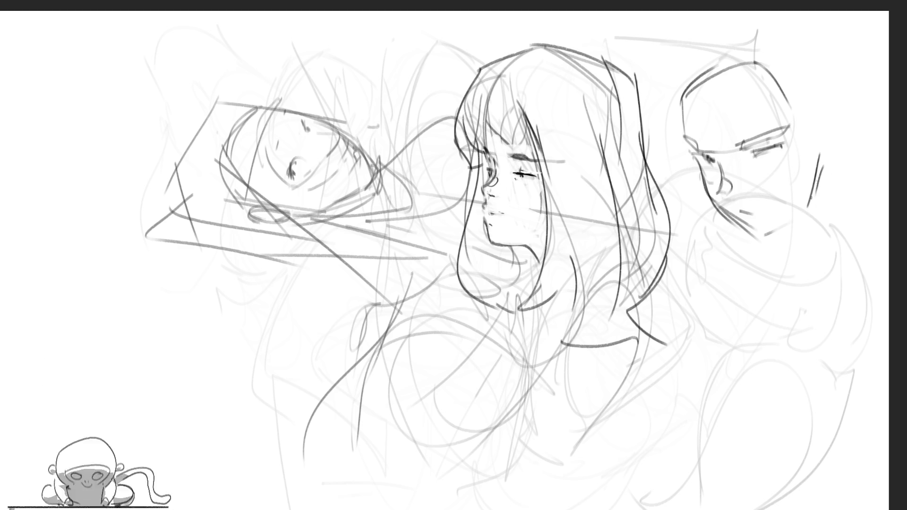
drag(830, 108, 824, 155)
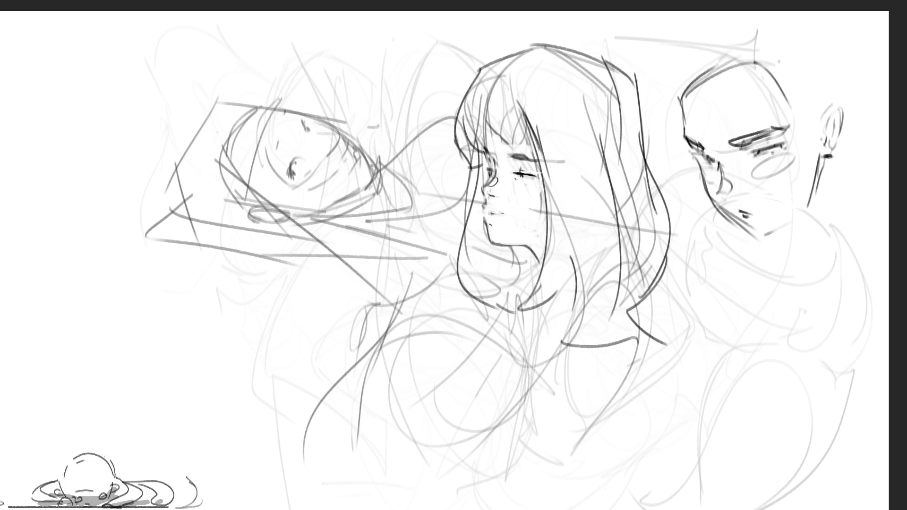
Draw sweeping hair strokes and strands over the top of the right head.
mouse_move(663, 101)
mouse_down()
mouse_move(688, 96)
mouse_move(756, 36)
mouse_move(730, 68)
mouse_move(806, 42)
mouse_up()
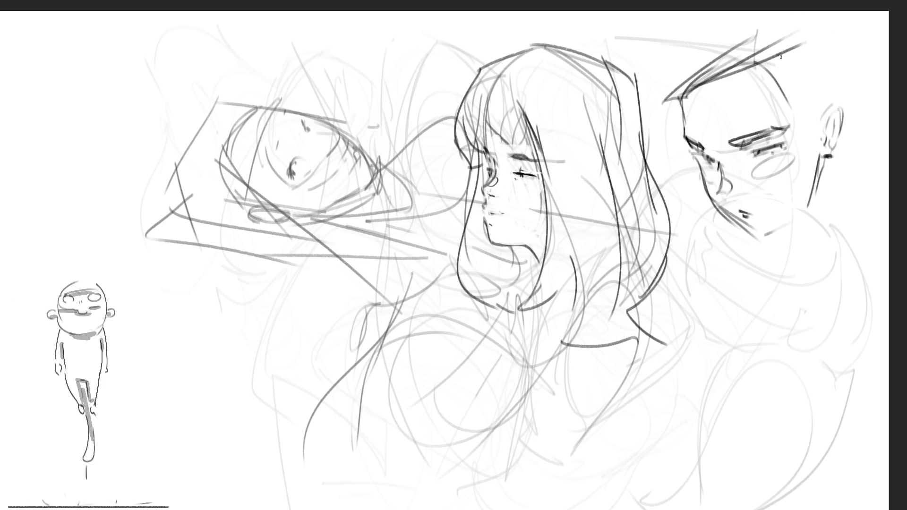
mouse_move(664, 90)
mouse_down()
mouse_move(742, 12)
mouse_move(767, 22)
mouse_up()
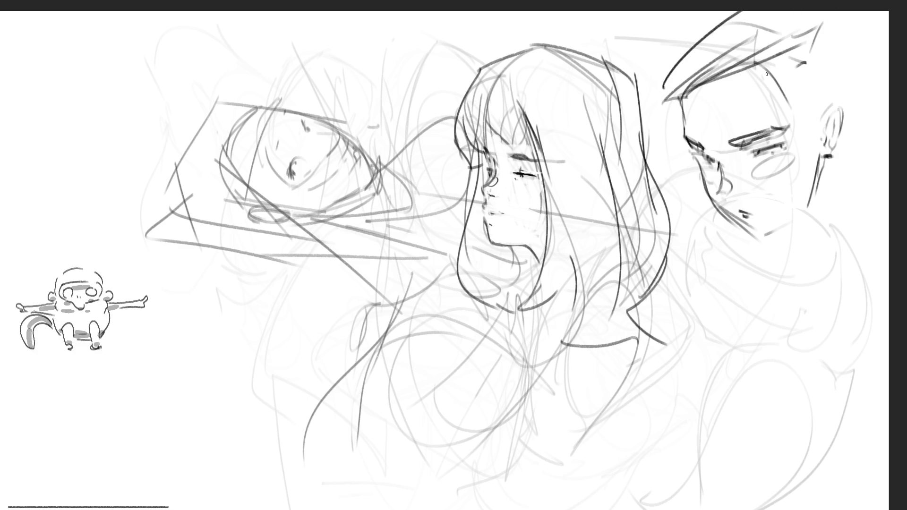
drag(761, 70, 861, 71)
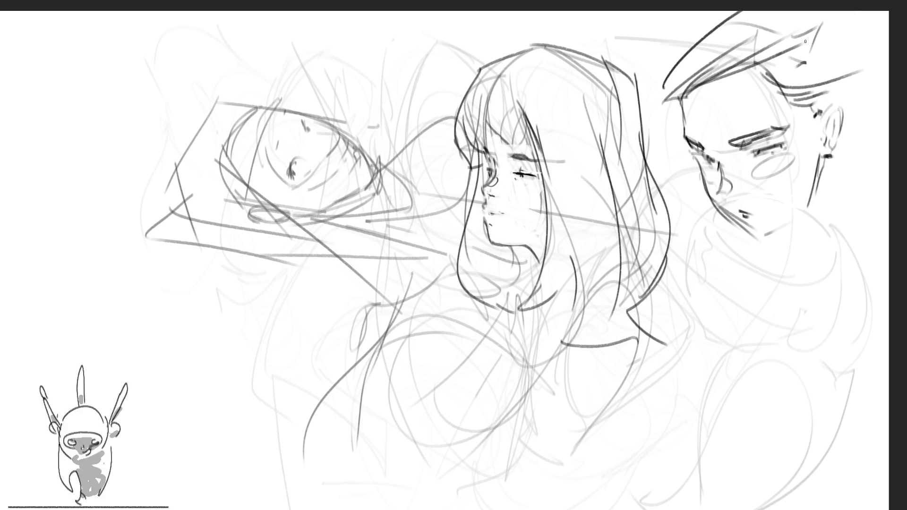
drag(850, 23, 859, 132)
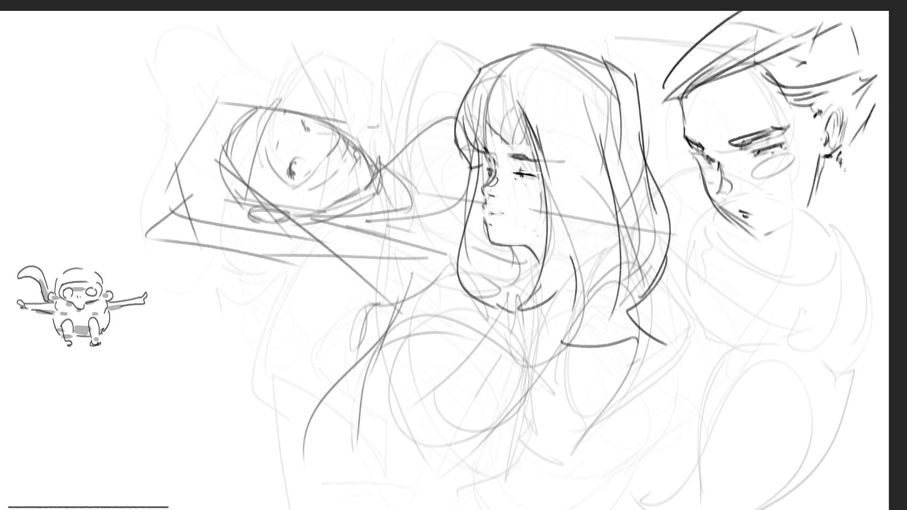
Outline the hair edge, neck, shoulder and collar of the right figure.
mouse_move(885, 106)
mouse_down()
mouse_move(844, 176)
mouse_move(861, 207)
mouse_up()
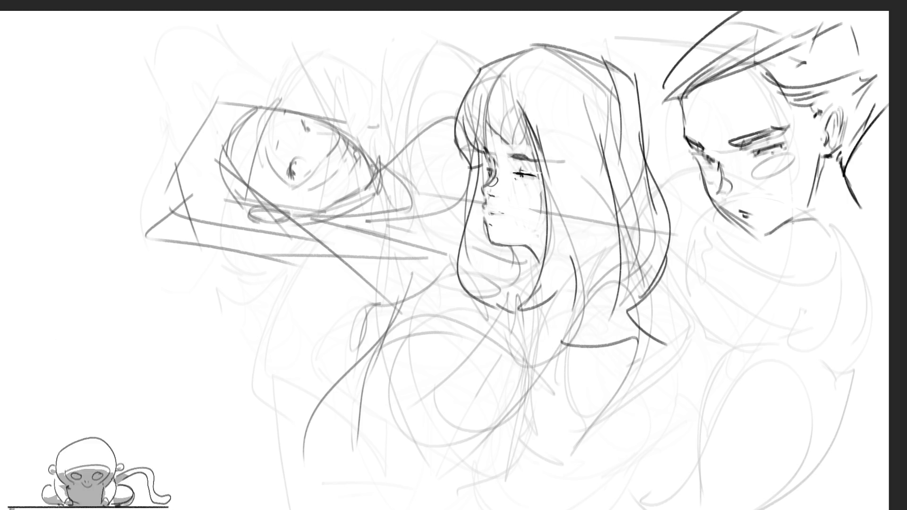
mouse_move(786, 221)
mouse_down()
mouse_move(861, 228)
mouse_move(844, 241)
mouse_up()
drag(867, 197, 843, 245)
drag(852, 176, 866, 199)
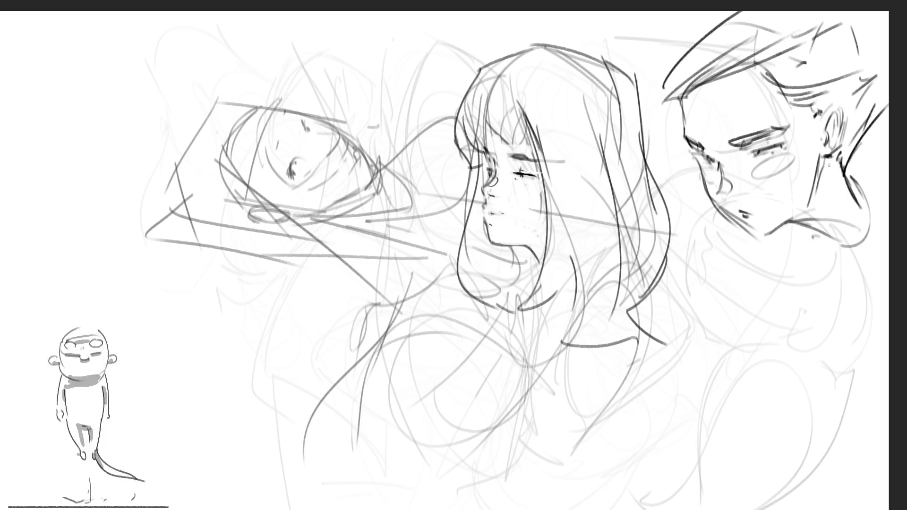
drag(830, 165, 851, 207)
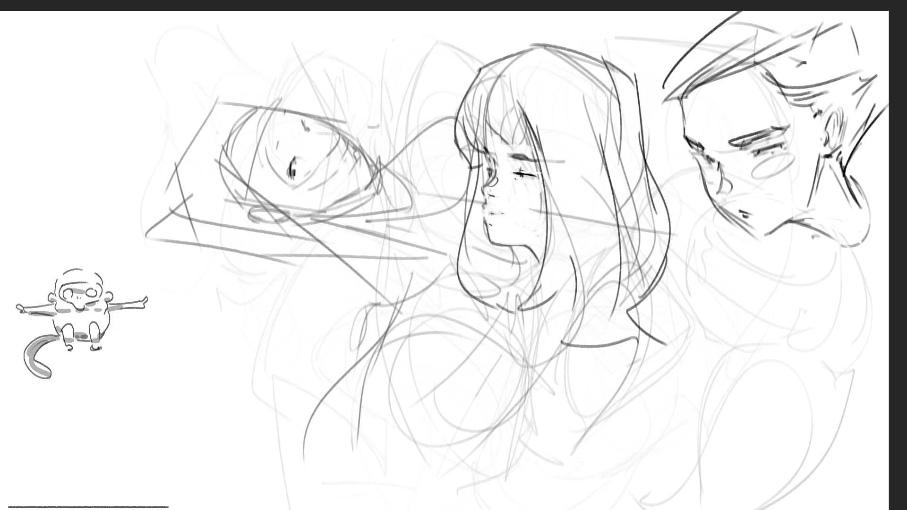
Sharpen the tilted face's eyes and darken its jaw and chin line.
drag(274, 144, 276, 152)
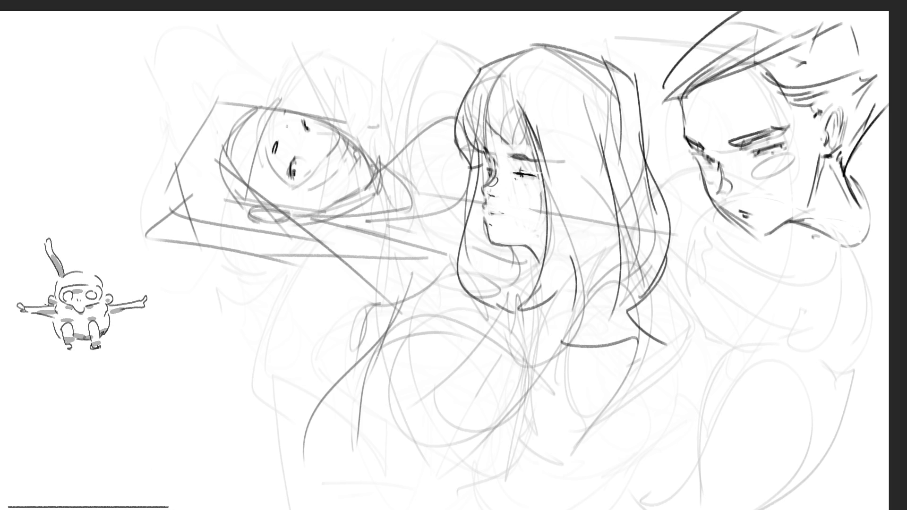
drag(283, 111, 284, 115)
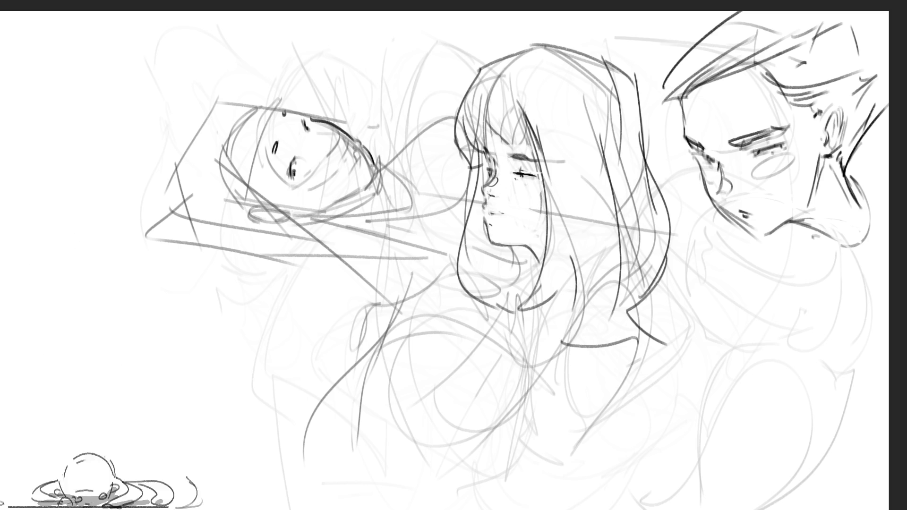
mouse_move(363, 143)
mouse_down()
mouse_move(378, 175)
mouse_move(334, 205)
mouse_up()
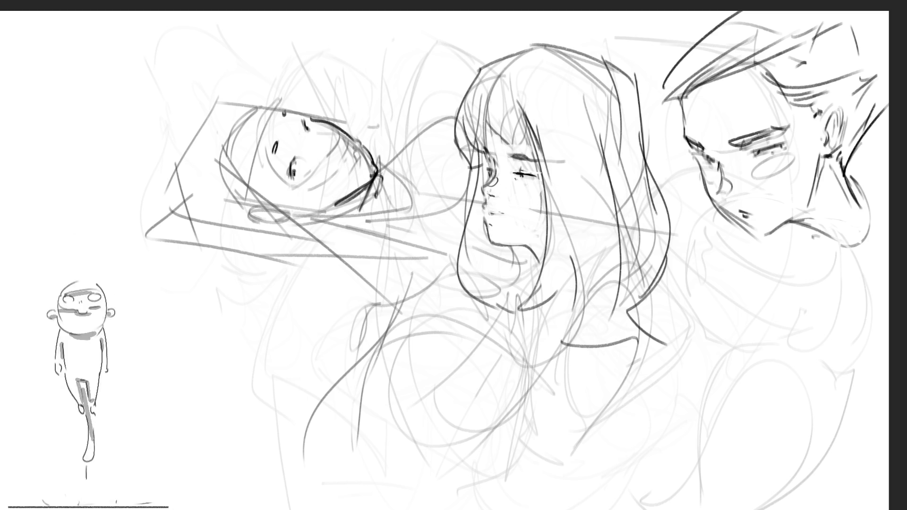
drag(375, 217, 301, 221)
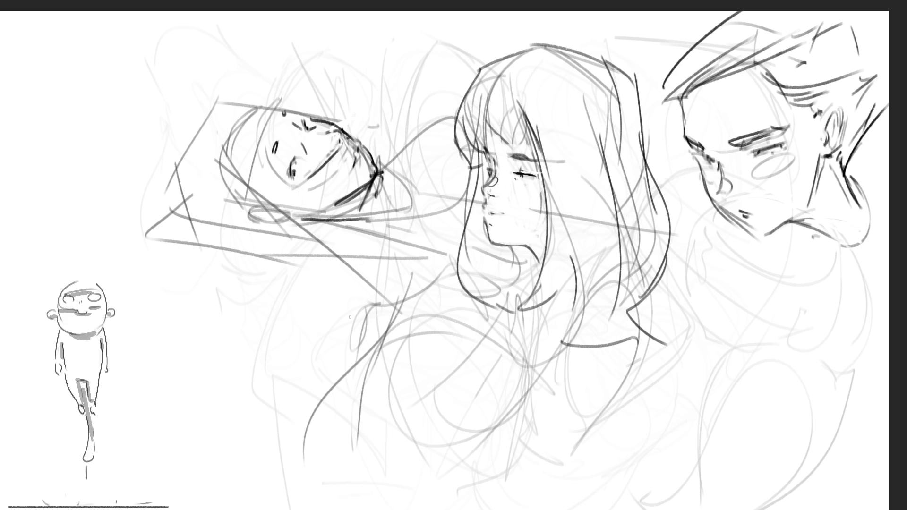
Add bold hair strokes across the tilted head's top, left side and below it.
mouse_move(250, 107)
mouse_down()
mouse_move(173, 127)
mouse_move(201, 196)
mouse_up()
drag(193, 134, 216, 245)
mouse_move(189, 150)
mouse_down()
mouse_move(158, 190)
mouse_move(206, 241)
mouse_move(314, 257)
mouse_up()
drag(271, 189, 340, 233)
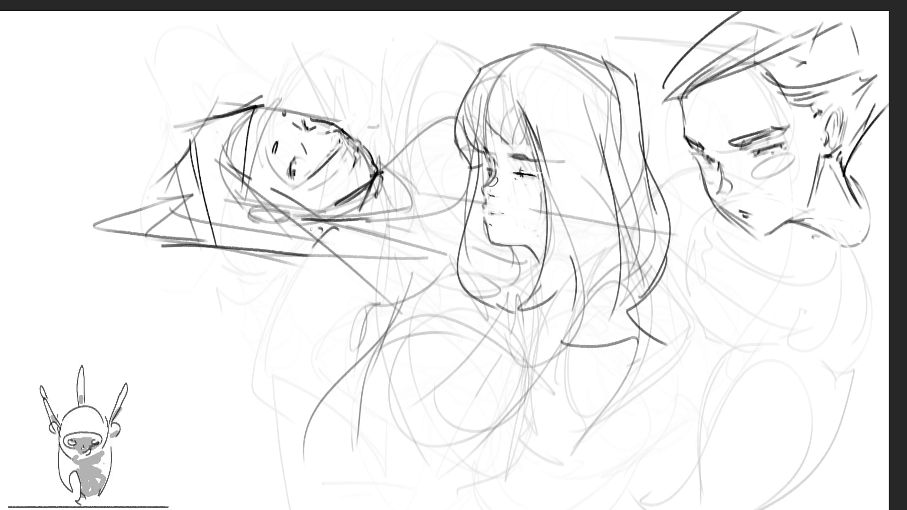
mouse_move(198, 245)
mouse_down()
mouse_move(298, 241)
mouse_move(369, 257)
mouse_up()
drag(246, 266, 404, 261)
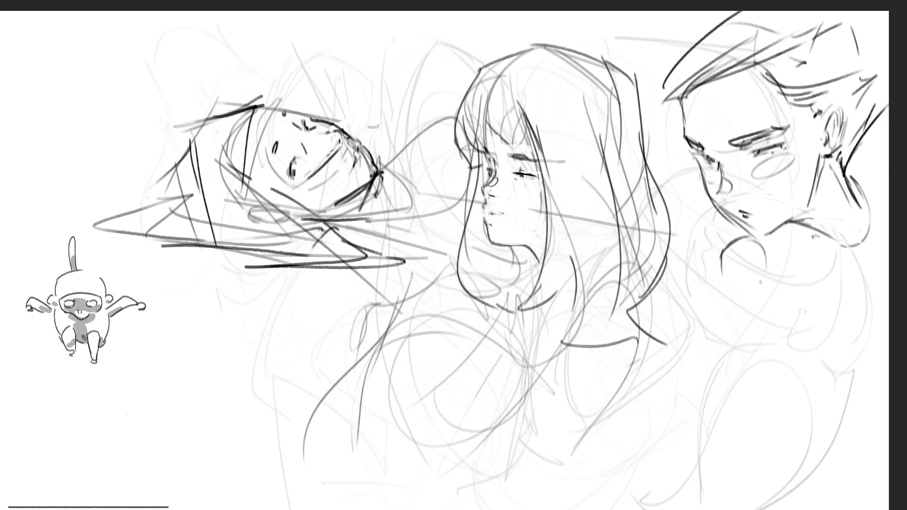
Draw the raised hand under the right head's chin with its edges.
mouse_move(726, 282)
mouse_down()
mouse_move(763, 293)
mouse_move(743, 302)
mouse_up()
drag(784, 265, 766, 298)
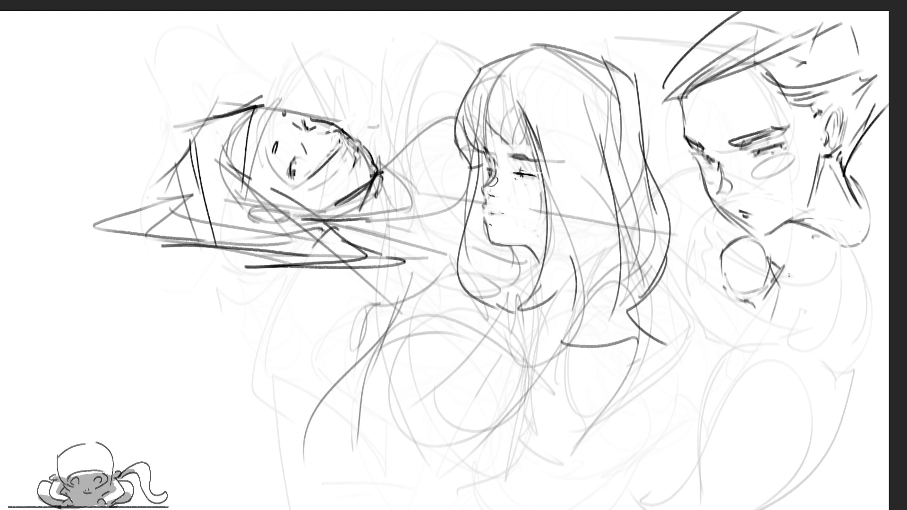
drag(720, 271, 716, 316)
mouse_move(716, 311)
mouse_down()
mouse_move(740, 345)
mouse_move(808, 346)
mouse_up()
drag(752, 363, 778, 359)
drag(782, 363, 810, 308)
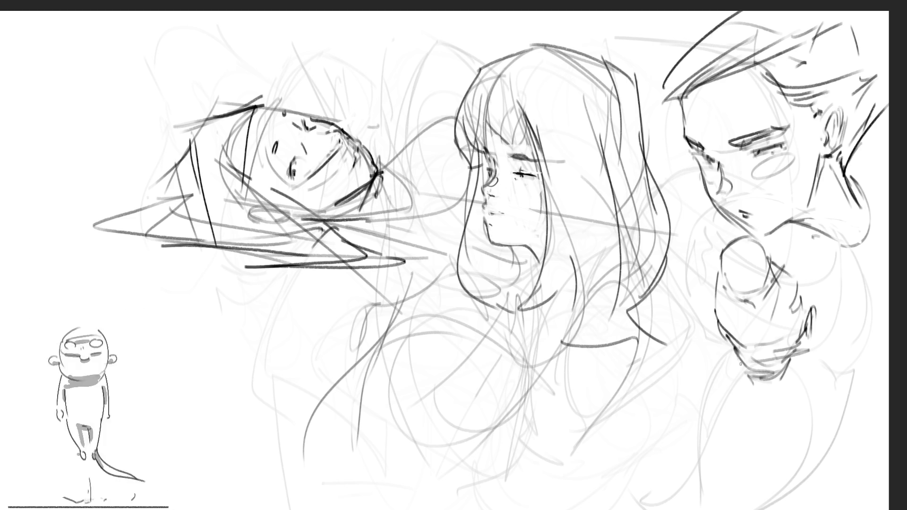
Draw the neck lines below the right-hand figure.
drag(741, 363, 773, 424)
drag(791, 376, 791, 426)
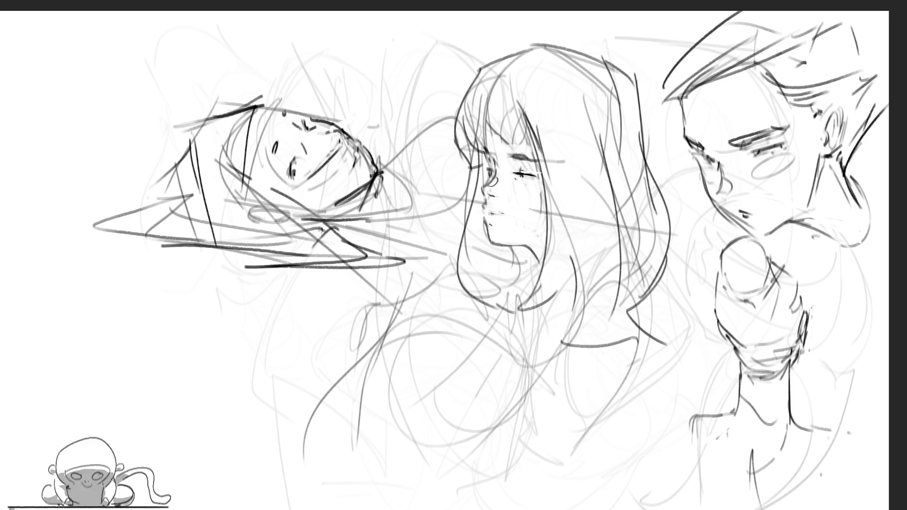
Sketch the neck and shoulder lines below the bun-haired head.
mouse_move(794, 484)
mouse_down()
mouse_move(865, 450)
mouse_move(797, 489)
mouse_up()
drag(801, 481, 801, 509)
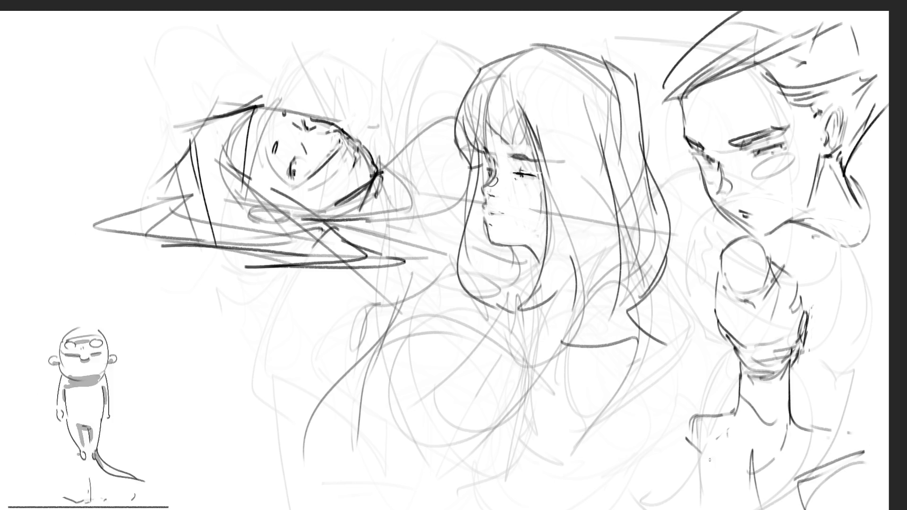
drag(703, 454, 715, 509)
drag(691, 422, 702, 457)
drag(798, 423, 871, 452)
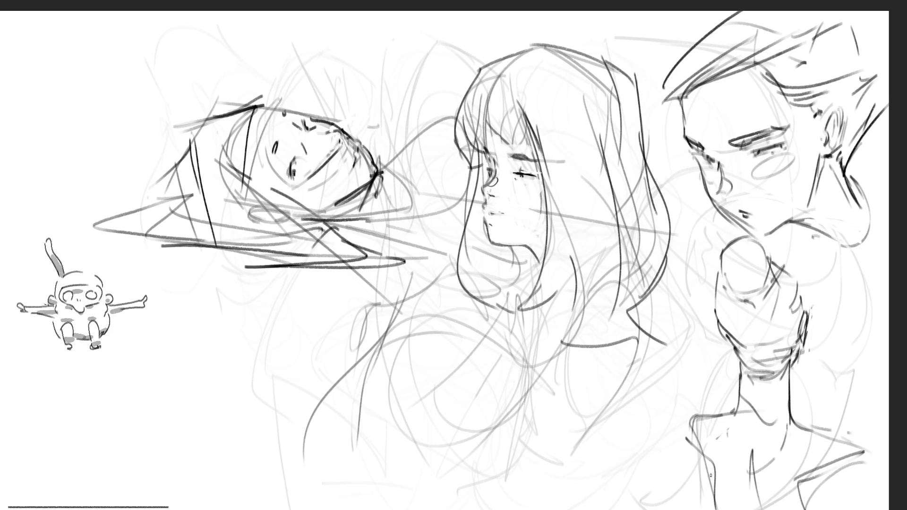
drag(689, 429, 692, 509)
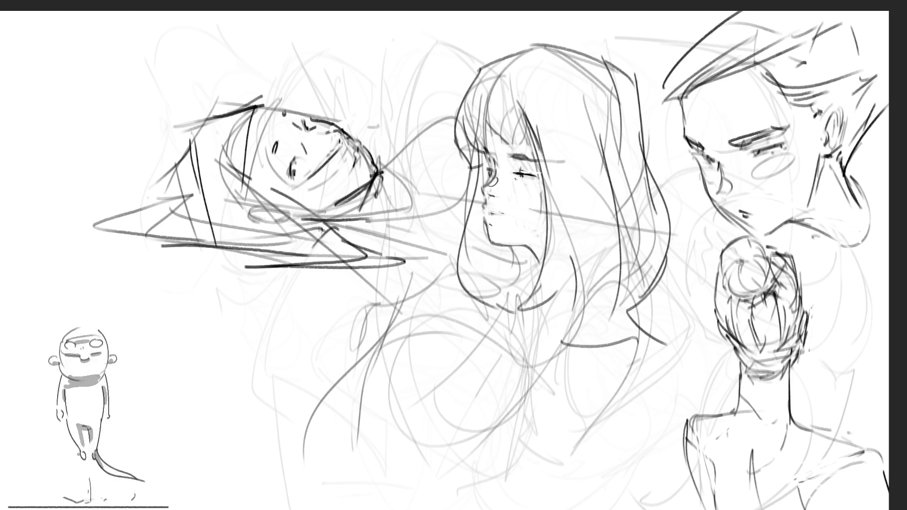
Darken the right face's chin, neck and shoulder line.
drag(784, 223, 826, 250)
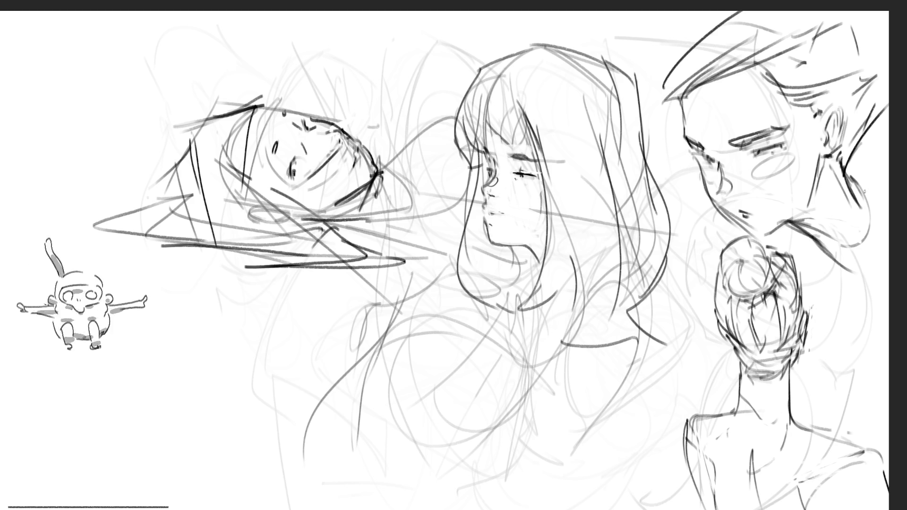
mouse_move(852, 182)
mouse_down()
mouse_move(871, 196)
mouse_move(881, 189)
mouse_up()
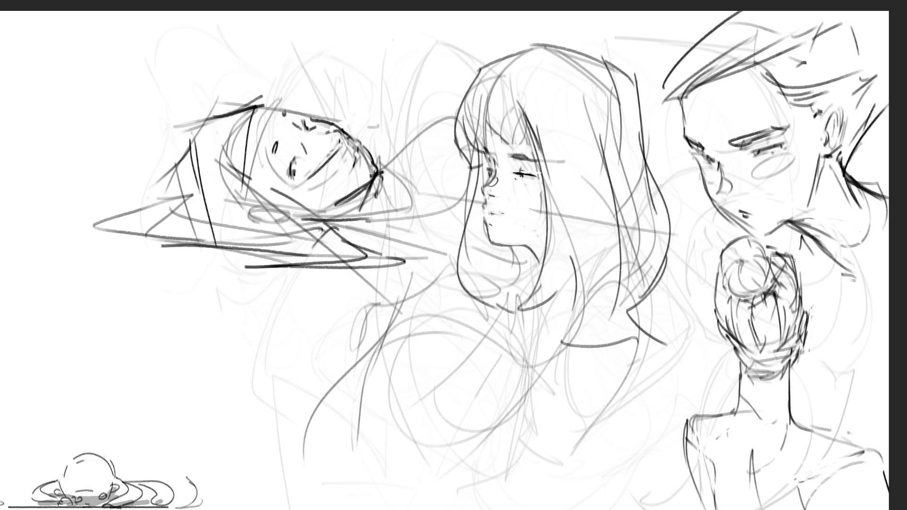
drag(858, 304, 888, 283)
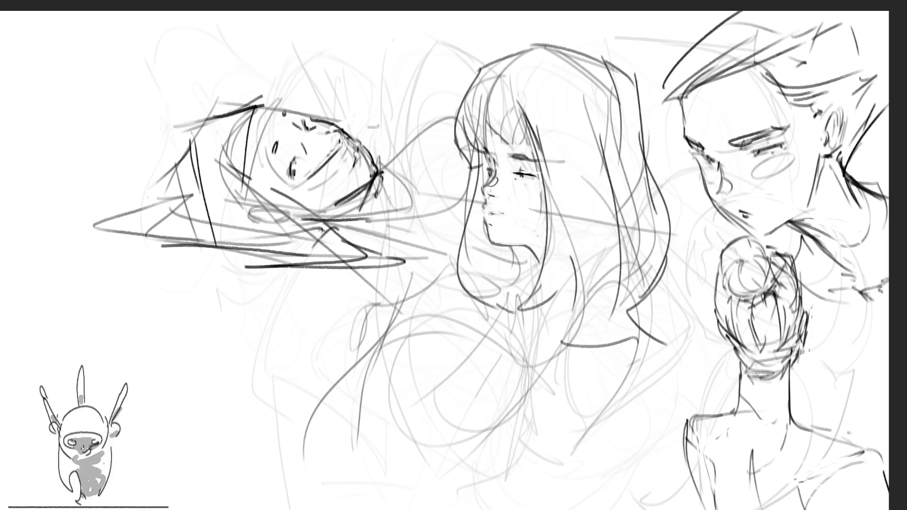
Mirror the canvas and pan the sketches right to expose blank space.
key(m)
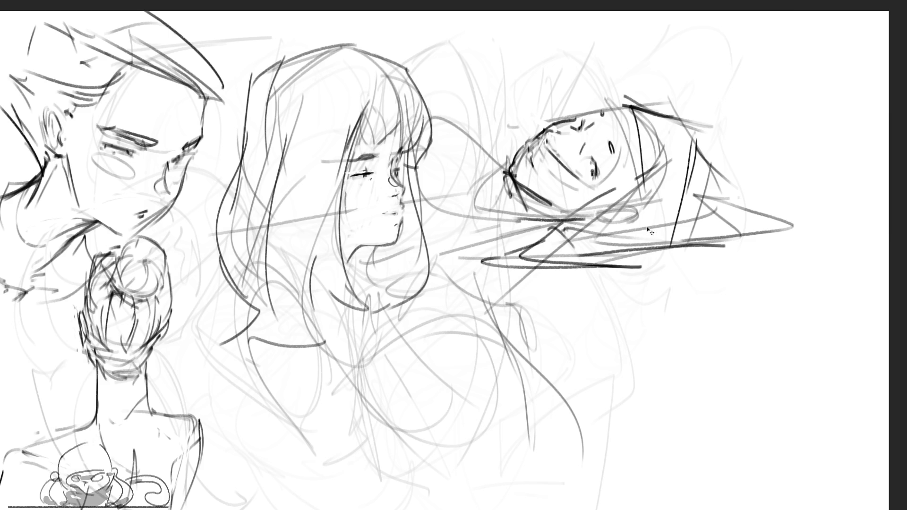
mouse_move(440, 221)
mouse_down()
mouse_move(579, 192)
mouse_move(544, 188)
mouse_up()
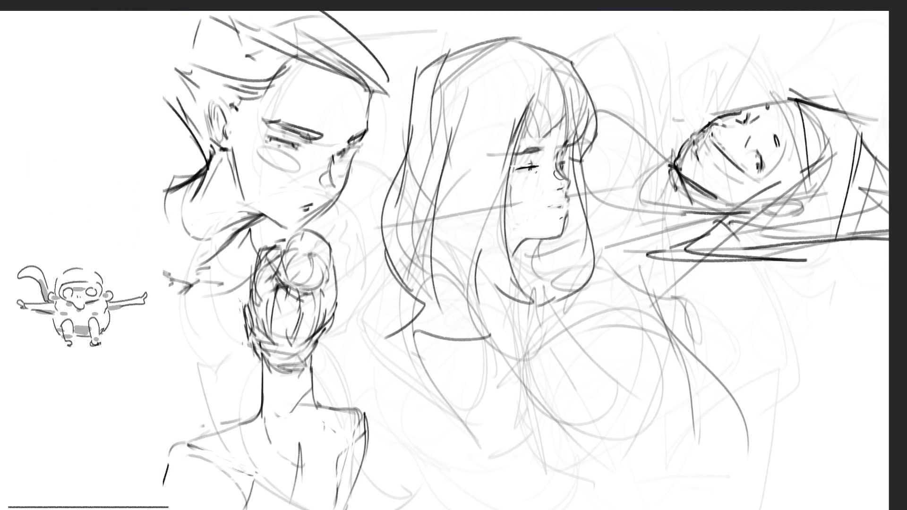
Lasso the left sketches and transform them slightly left and up.
drag(380, 486, 389, 31)
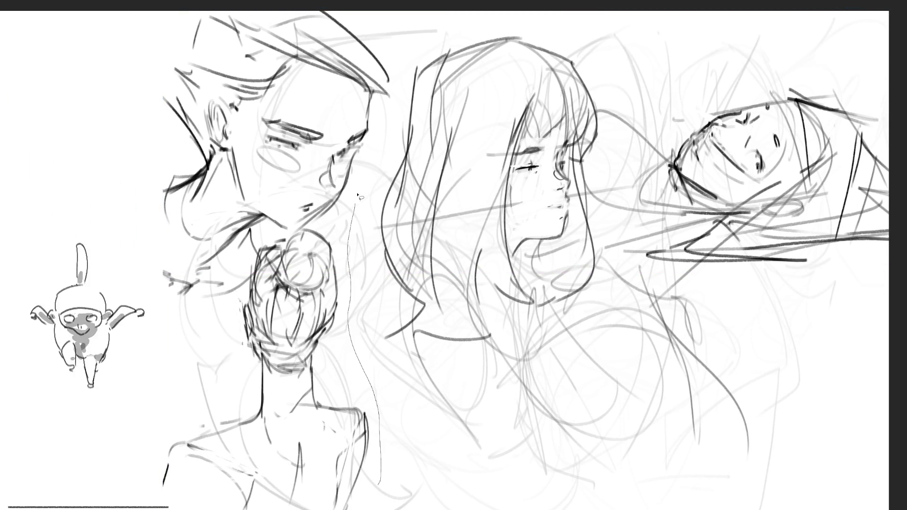
drag(55, 427, 380, 486)
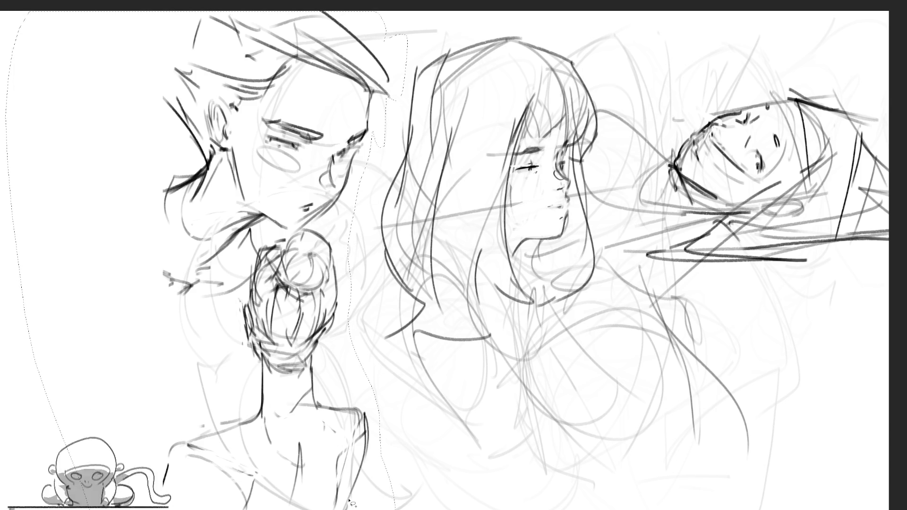
key(ctrl+t)
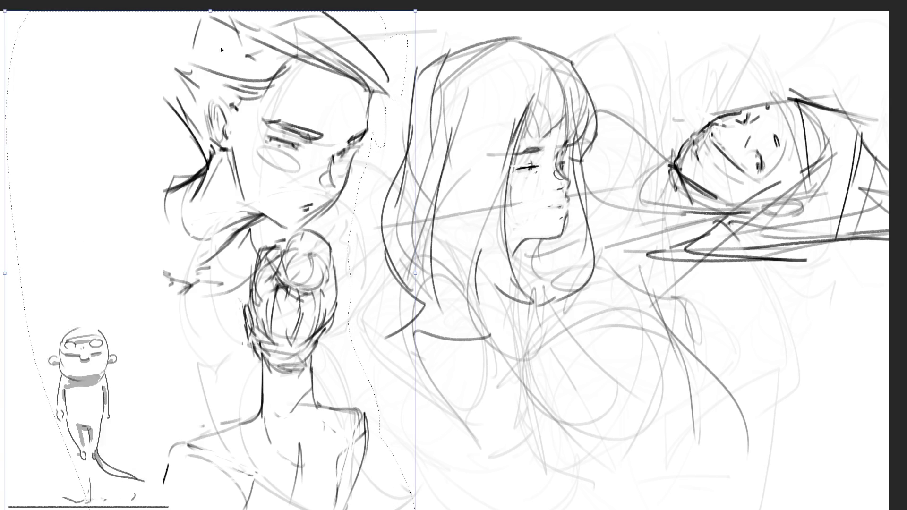
mouse_move(389, 352)
mouse_down()
mouse_move(366, 346)
mouse_move(397, 344)
mouse_up()
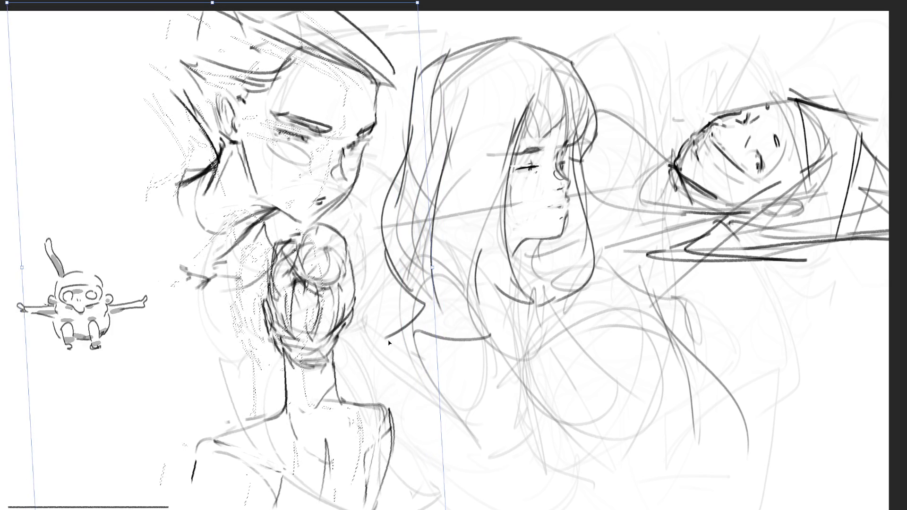
key(Return)
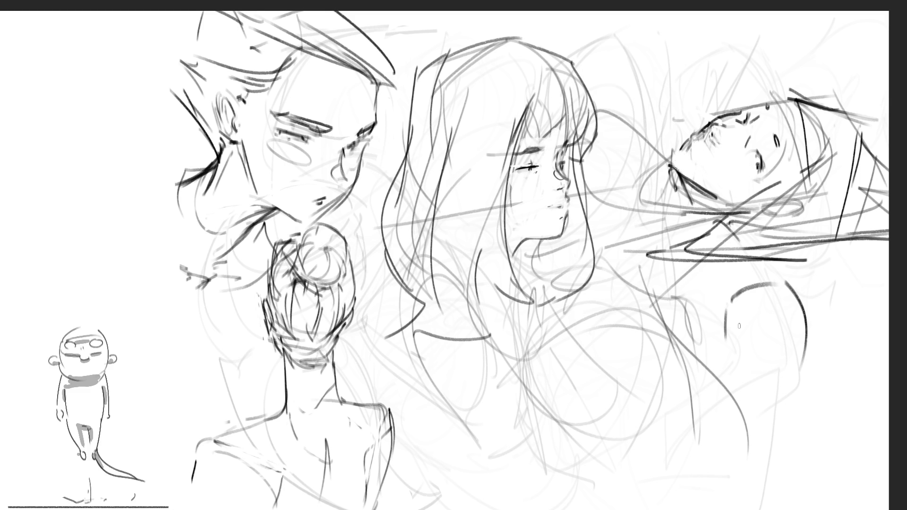
Sketch a new bald head shape with chin at the lower right.
mouse_move(737, 330)
mouse_down()
mouse_move(782, 337)
mouse_move(807, 406)
mouse_up()
mouse_move(786, 447)
mouse_down()
mouse_move(761, 438)
mouse_move(766, 458)
mouse_up()
mouse_move(741, 402)
mouse_down()
mouse_move(757, 418)
mouse_move(788, 415)
mouse_up()
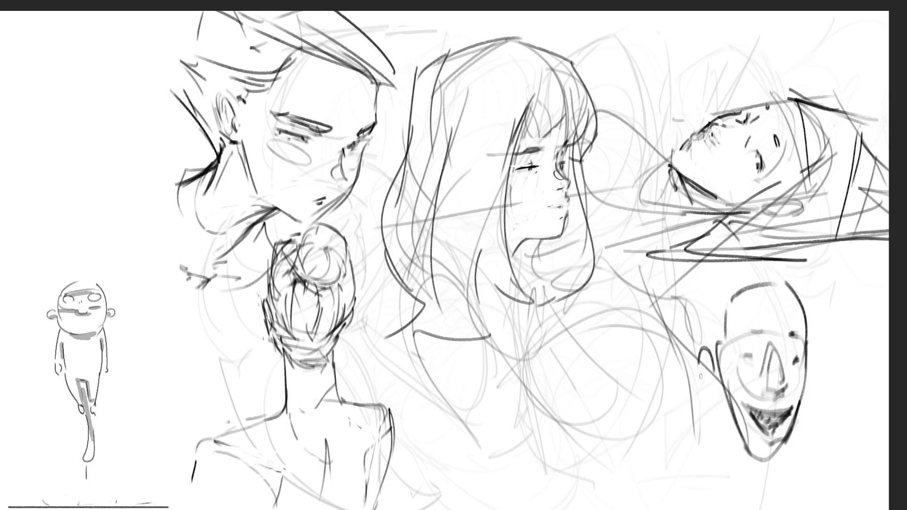
Add both ears and the neck lines below the bald head.
drag(713, 348, 715, 387)
drag(813, 348, 814, 387)
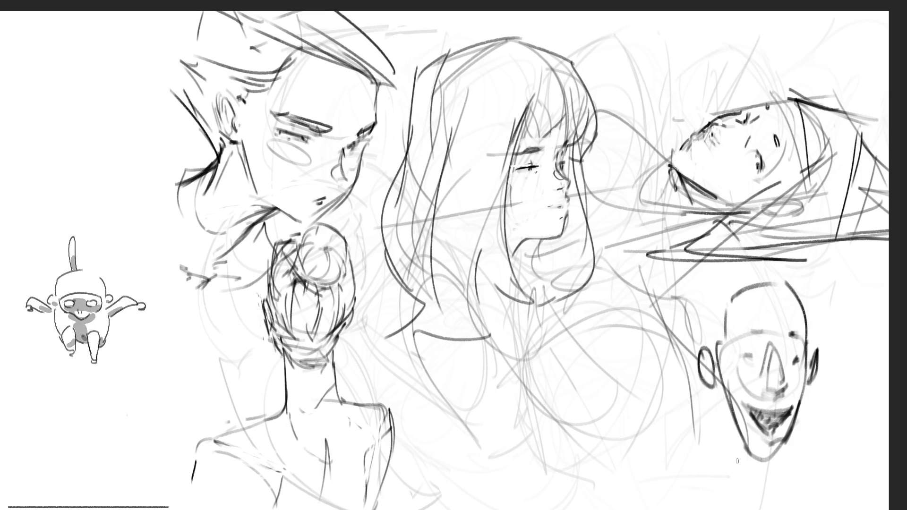
drag(723, 390, 730, 496)
drag(726, 428, 733, 505)
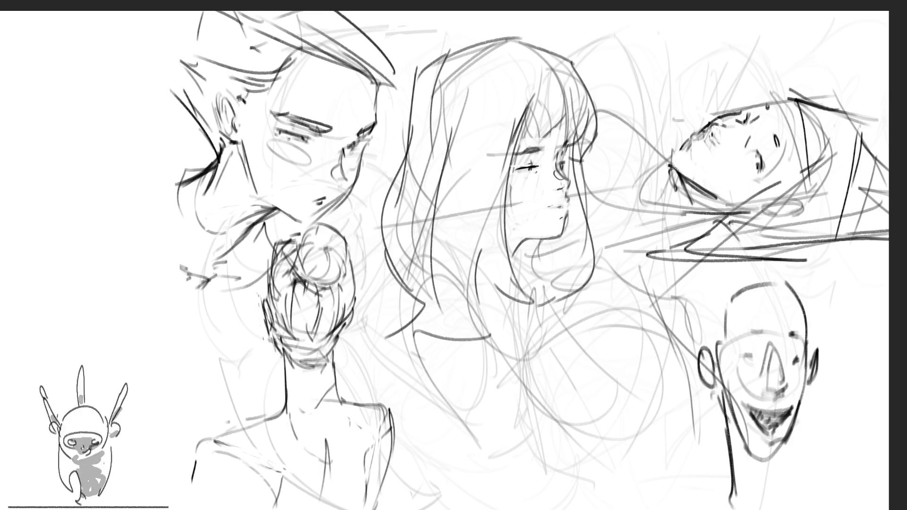
drag(779, 462, 782, 508)
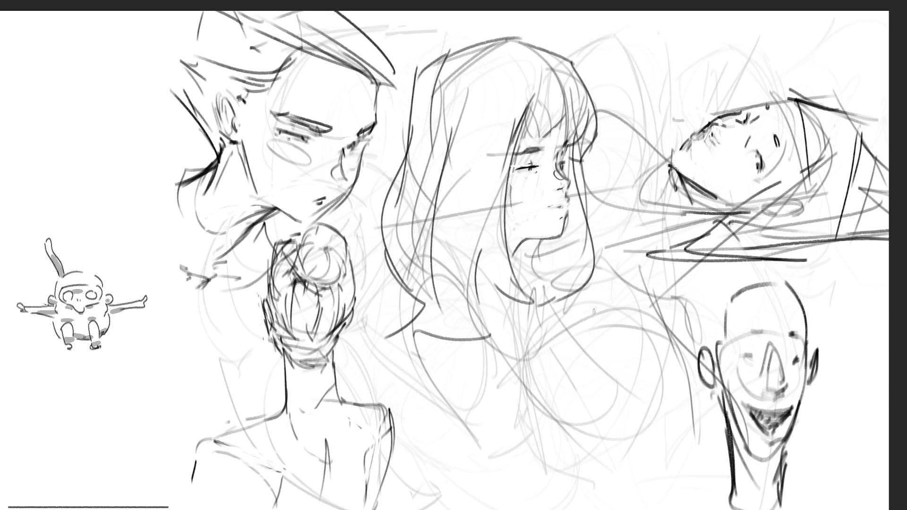
Block in a new shoulder and body form below the long-haired head.
drag(600, 298, 600, 344)
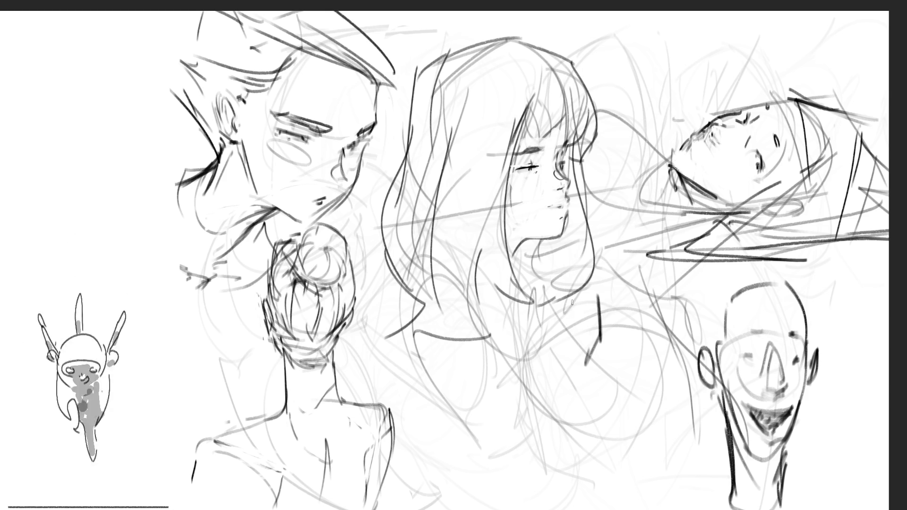
drag(640, 340, 601, 347)
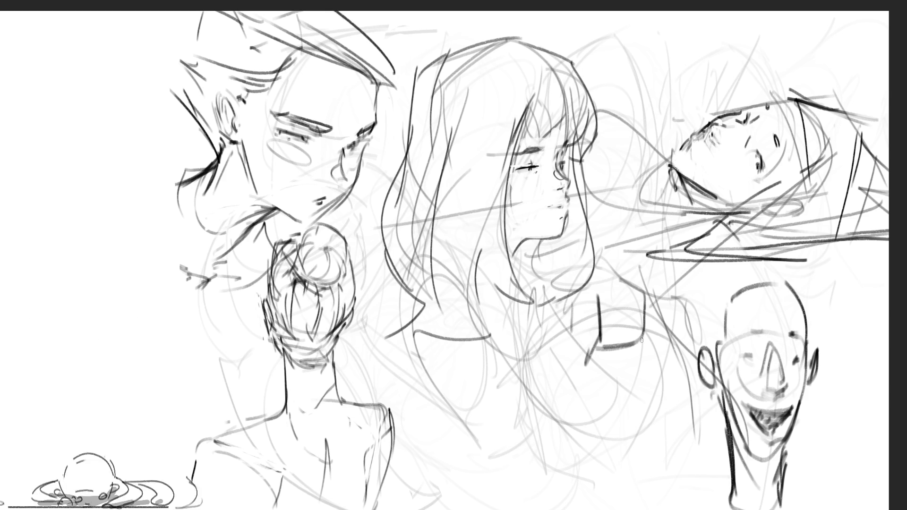
mouse_move(669, 268)
mouse_down()
mouse_move(668, 342)
mouse_move(571, 322)
mouse_up()
drag(560, 287, 560, 346)
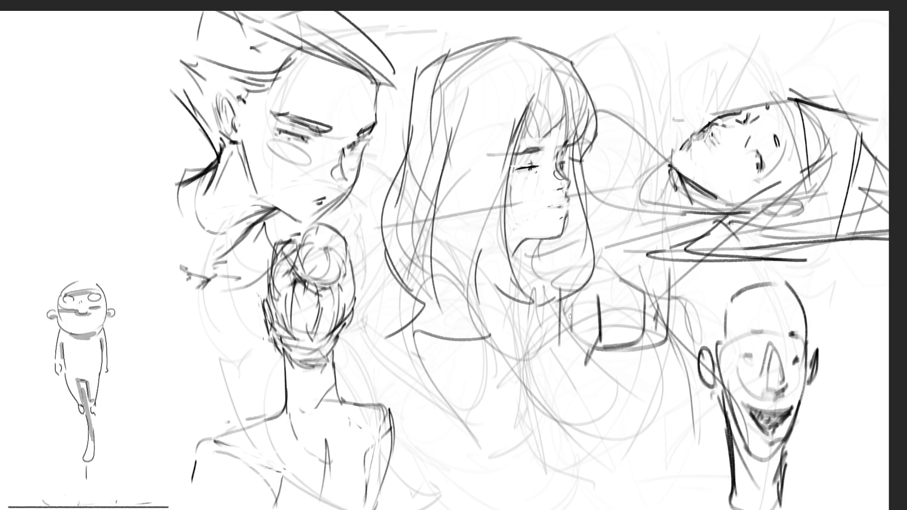
drag(572, 314, 536, 381)
drag(565, 329, 542, 422)
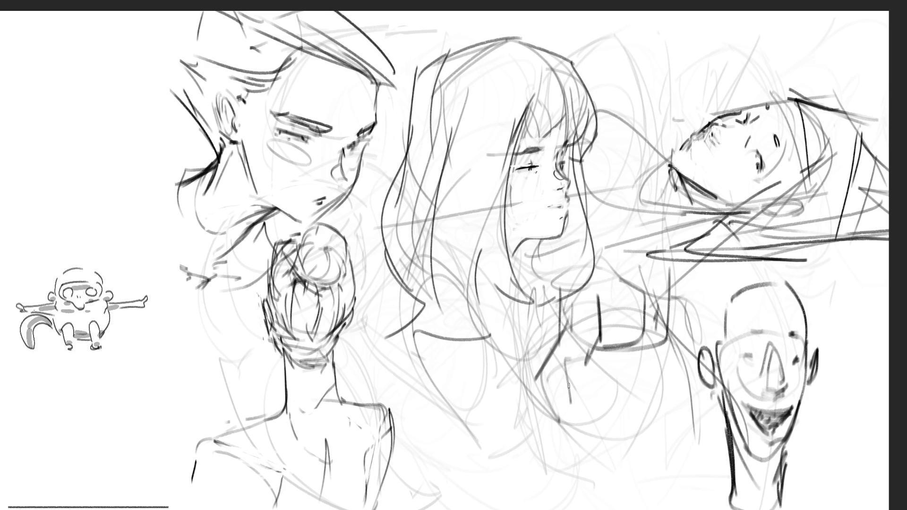
mouse_move(588, 346)
mouse_down()
mouse_move(568, 390)
mouse_move(612, 370)
mouse_move(599, 345)
mouse_move(677, 360)
mouse_move(626, 407)
mouse_up()
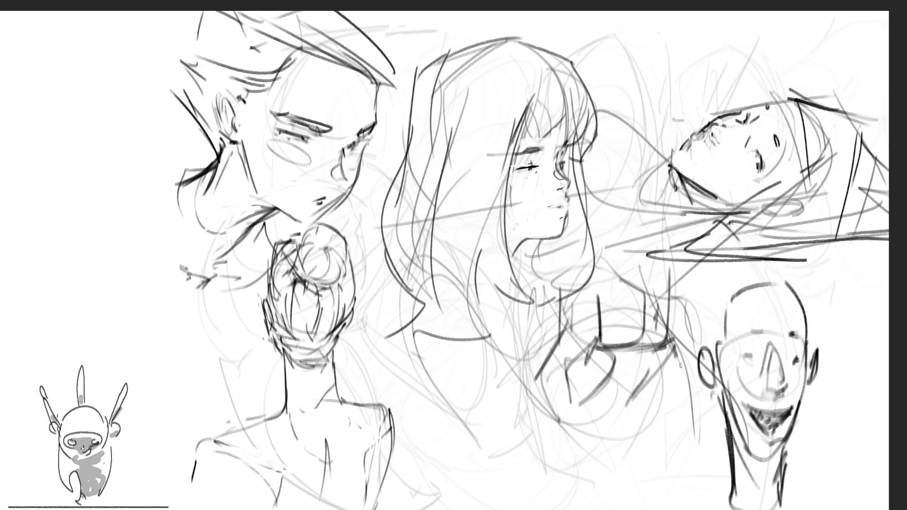
drag(679, 391, 694, 399)
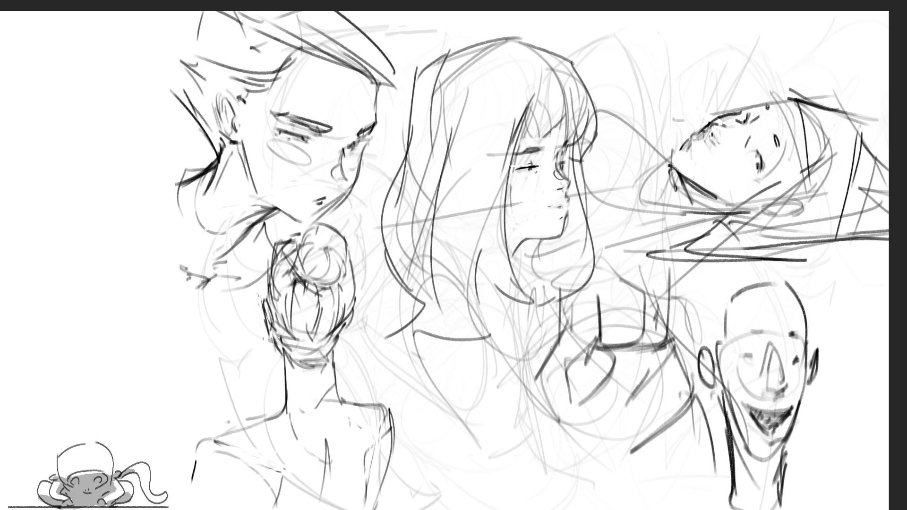
Add dark sketch lines in the lower middle of the page.
drag(525, 477, 513, 444)
mouse_move(504, 389)
mouse_down()
mouse_move(516, 468)
mouse_move(558, 501)
mouse_up()
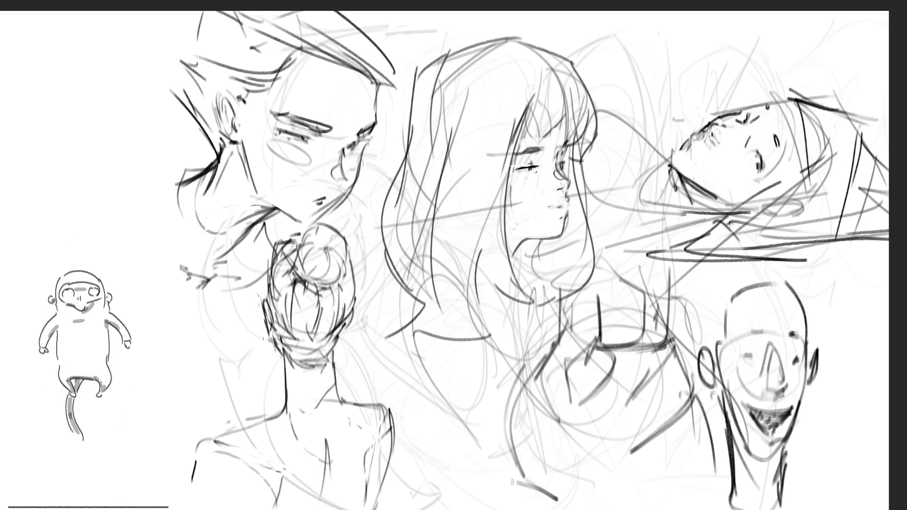
drag(512, 483, 552, 507)
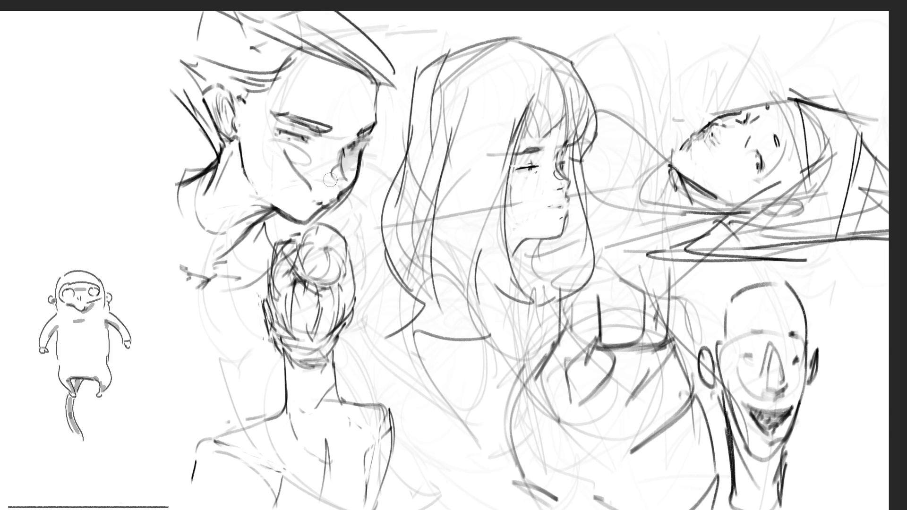
Shade under the top-left face's eye and across its cheek and jaw.
drag(368, 142, 313, 139)
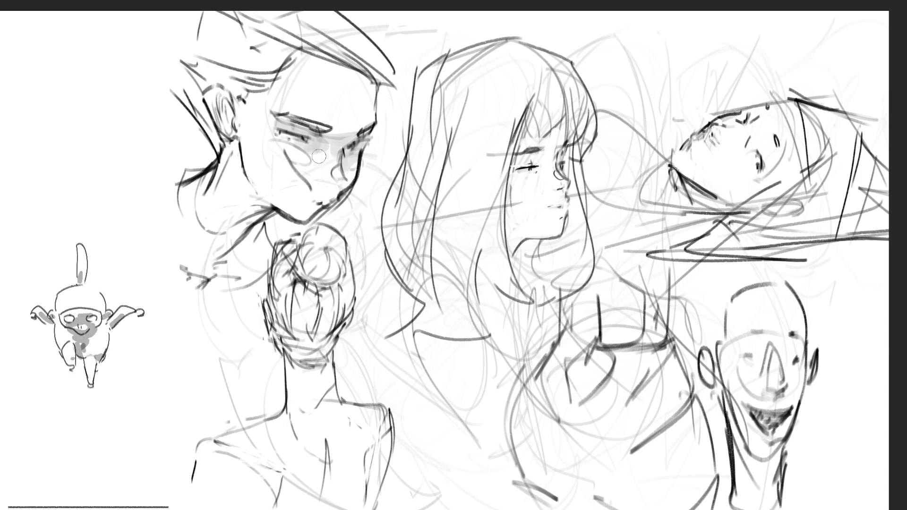
drag(306, 142, 284, 191)
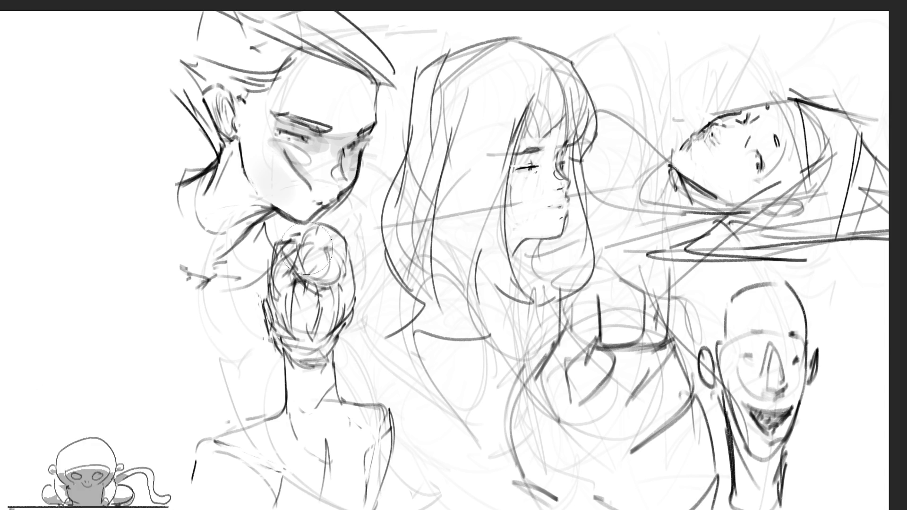
drag(248, 153, 298, 206)
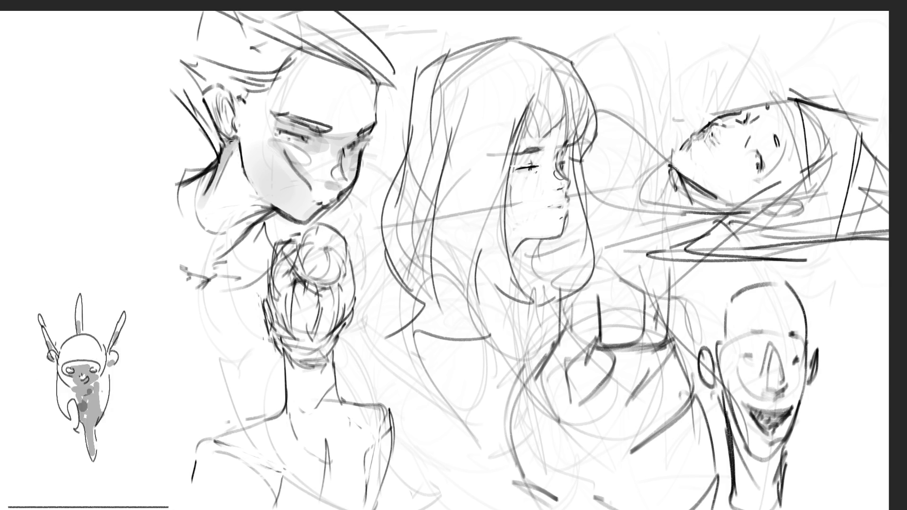
mouse_move(228, 141)
mouse_down()
mouse_move(224, 188)
mouse_move(238, 223)
mouse_up()
drag(245, 167, 245, 228)
drag(250, 187, 267, 230)
Build grey shading beside the face, under the chin and across the forehead.
drag(236, 150, 226, 268)
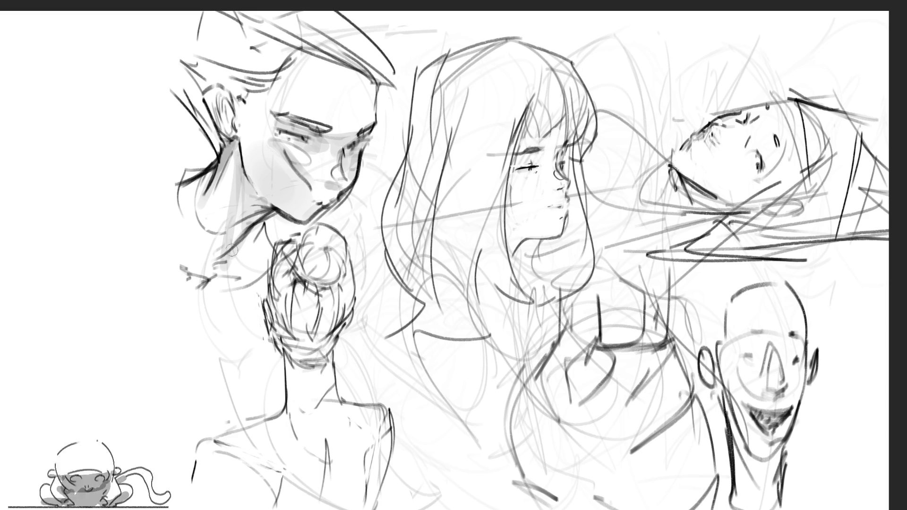
drag(247, 214, 229, 248)
drag(248, 189, 222, 273)
drag(261, 225, 229, 275)
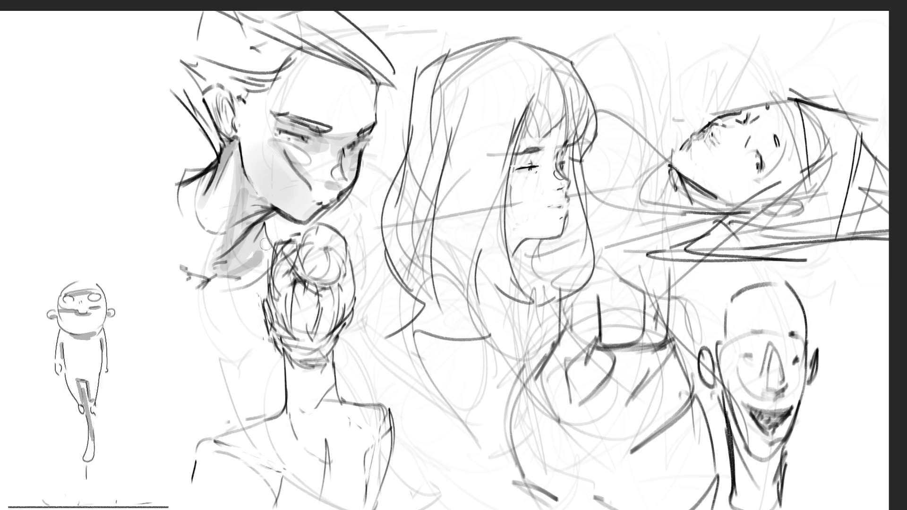
mouse_move(370, 121)
mouse_down()
mouse_move(348, 74)
mouse_move(305, 76)
mouse_up()
mouse_move(363, 79)
mouse_down()
mouse_move(268, 79)
mouse_move(283, 82)
mouse_up()
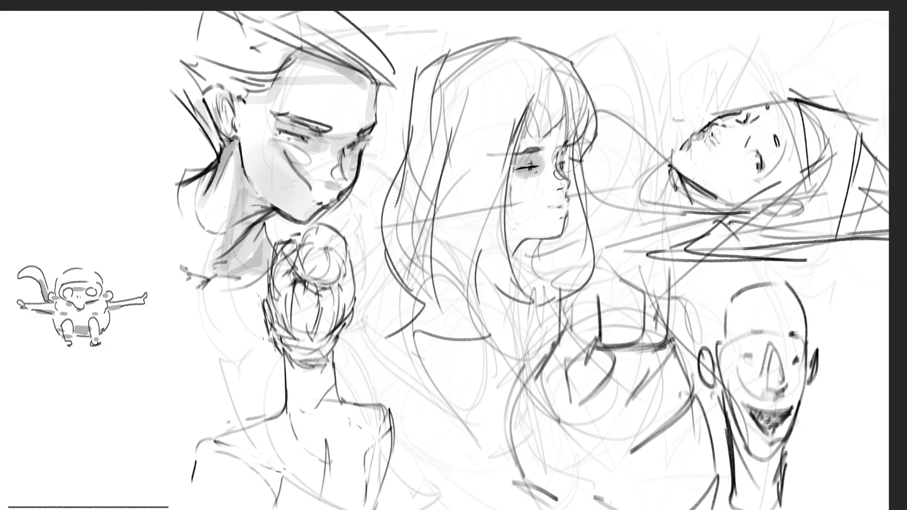
Shade the centre face's eye and cheek, and darken its hair's top outline.
mouse_move(560, 150)
mouse_down()
mouse_move(563, 177)
mouse_move(528, 181)
mouse_up()
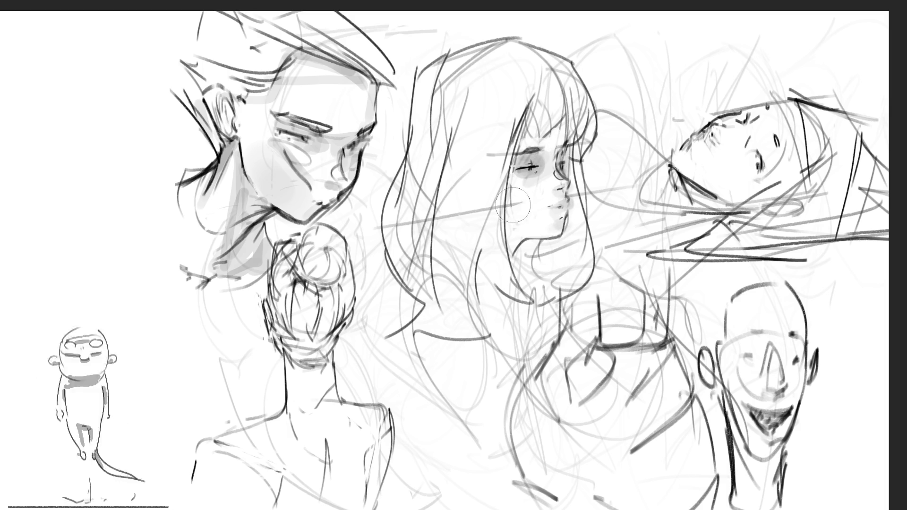
drag(514, 209, 557, 231)
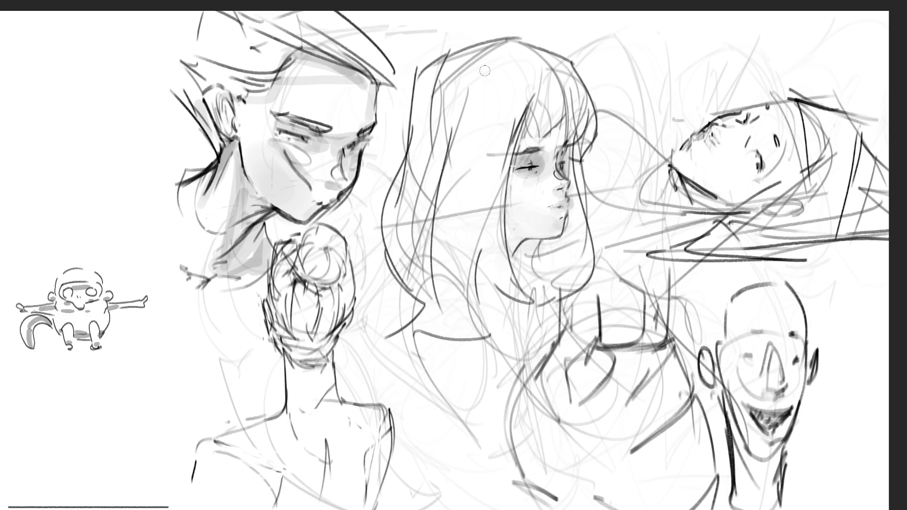
drag(438, 76, 528, 54)
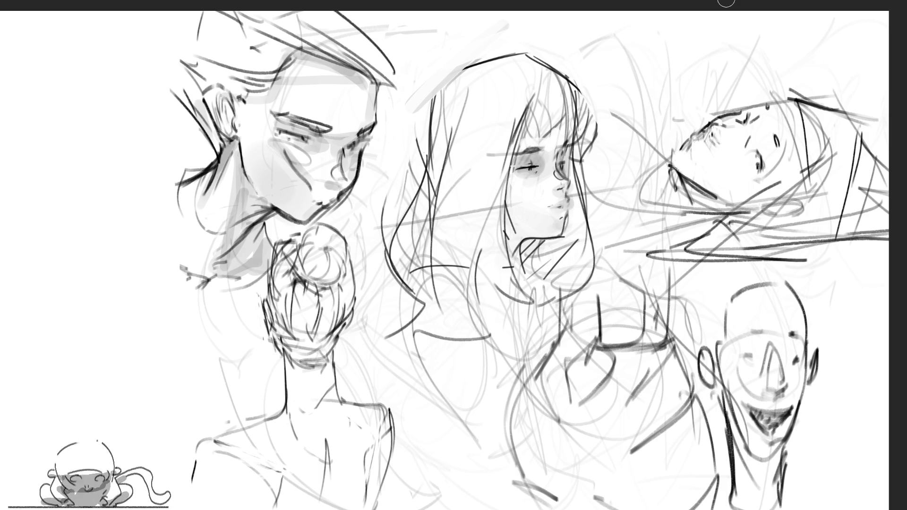
Add dark strokes beside the centre face and a hooked stroke above the head.
mouse_move(588, 159)
mouse_down()
mouse_move(571, 291)
mouse_move(596, 170)
mouse_up()
mouse_move(603, 276)
mouse_down()
mouse_move(600, 171)
mouse_move(573, 292)
mouse_up()
mouse_move(529, 48)
mouse_down()
mouse_move(560, 60)
mouse_move(590, 135)
mouse_move(585, 71)
mouse_move(589, 114)
mouse_up()
Lighten the hooked stroke above the centre head and block dark and light strokes beside the face.
mouse_move(589, 67)
mouse_down()
mouse_move(592, 149)
mouse_move(620, 89)
mouse_up()
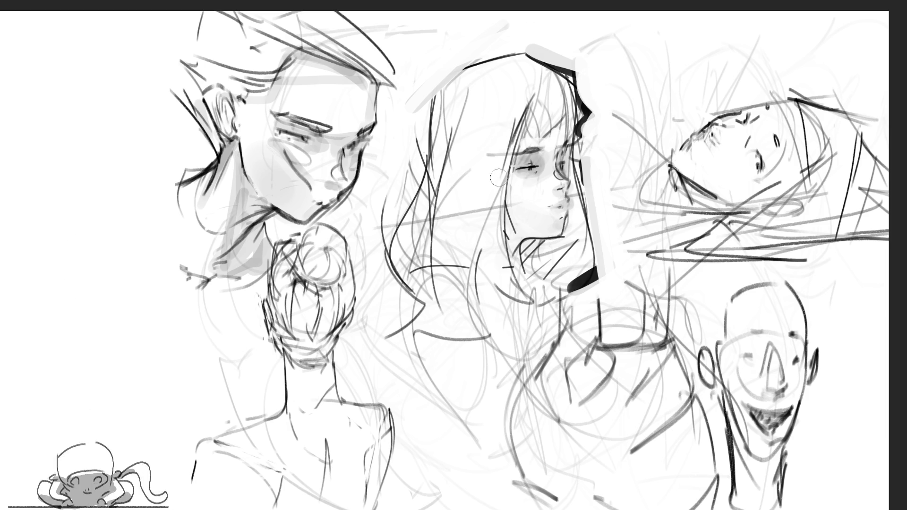
drag(495, 155, 504, 301)
drag(506, 227, 521, 268)
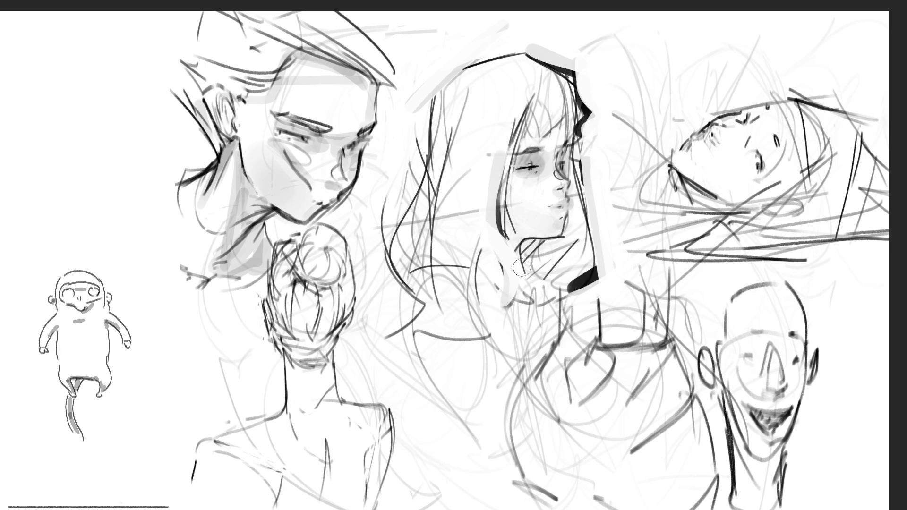
drag(496, 206, 529, 304)
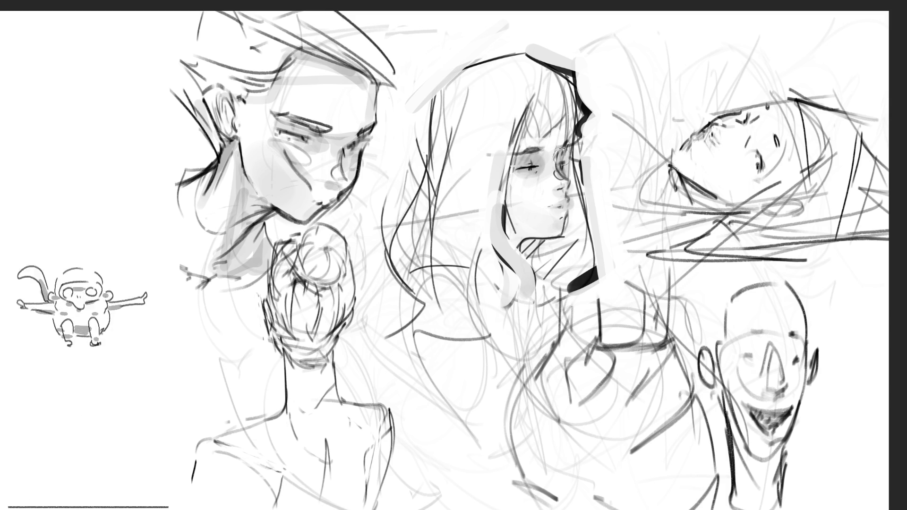
Darken the left edge of the centre girl's hair, then paint light grey over it.
drag(434, 92, 411, 273)
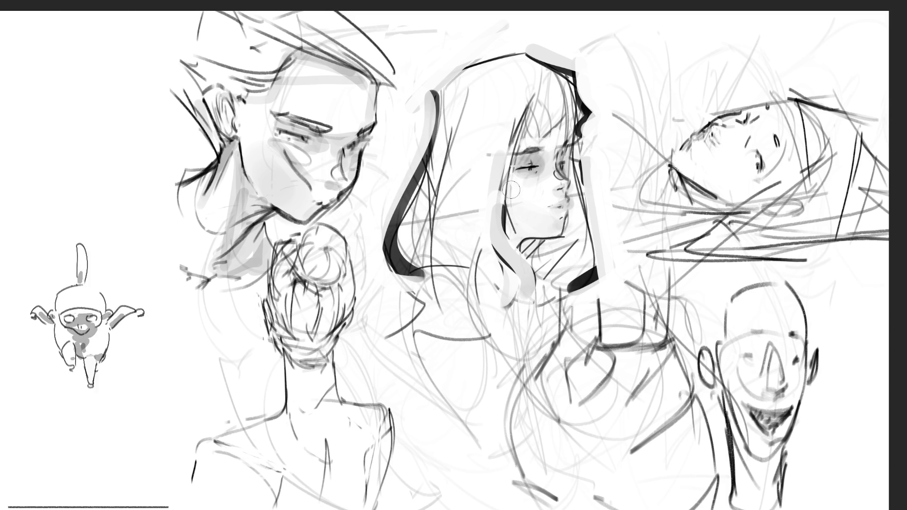
mouse_move(425, 188)
mouse_down()
mouse_move(406, 245)
mouse_move(404, 287)
mouse_up()
drag(440, 153, 442, 192)
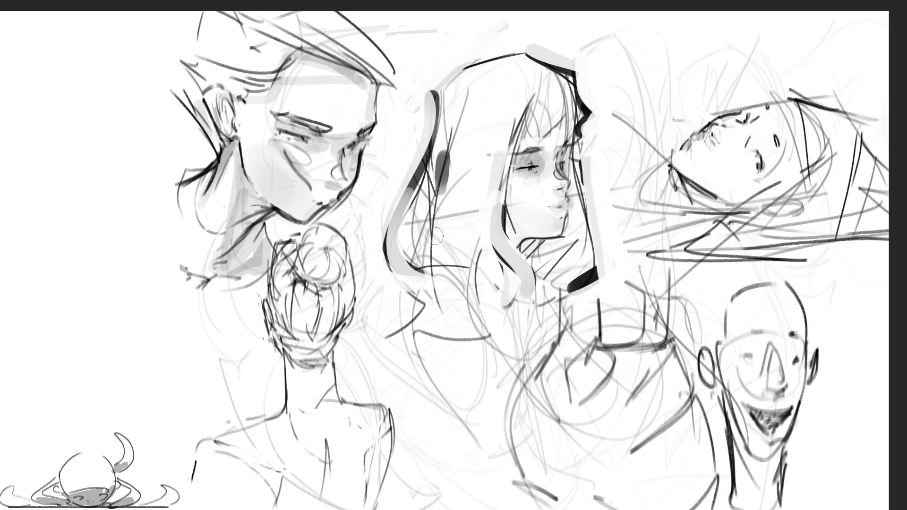
mouse_move(434, 229)
mouse_down()
mouse_move(433, 263)
mouse_move(479, 271)
mouse_move(490, 263)
mouse_move(404, 234)
mouse_up()
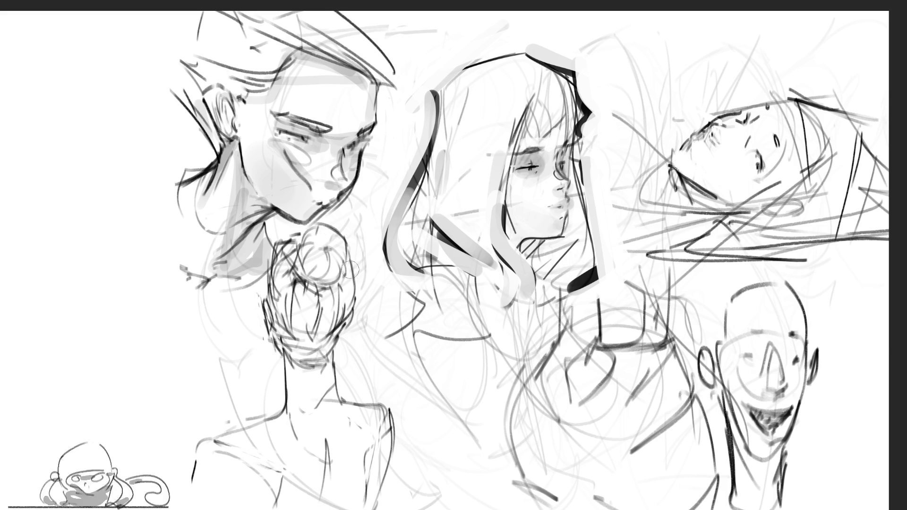
Darken the hair bun with circular strokes and fill its right side and top.
mouse_move(316, 258)
mouse_down()
mouse_move(323, 262)
mouse_move(278, 274)
mouse_move(279, 305)
mouse_move(305, 362)
mouse_move(303, 283)
mouse_move(321, 332)
mouse_up()
drag(318, 286, 330, 341)
drag(325, 290, 341, 357)
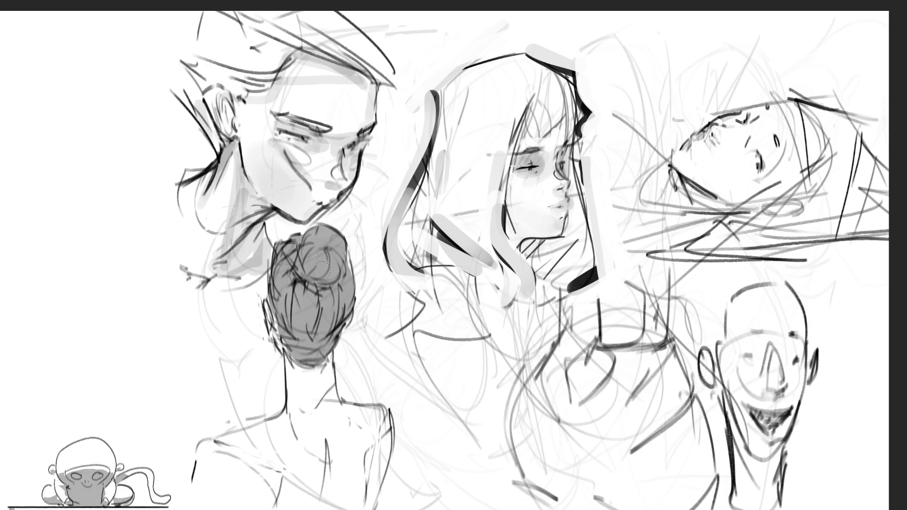
mouse_move(303, 259)
mouse_down()
mouse_move(337, 289)
mouse_move(340, 317)
mouse_move(328, 337)
mouse_move(339, 344)
mouse_up()
Deepen the dark shading on the lower bun and at its top.
drag(281, 326, 319, 348)
drag(288, 341, 329, 358)
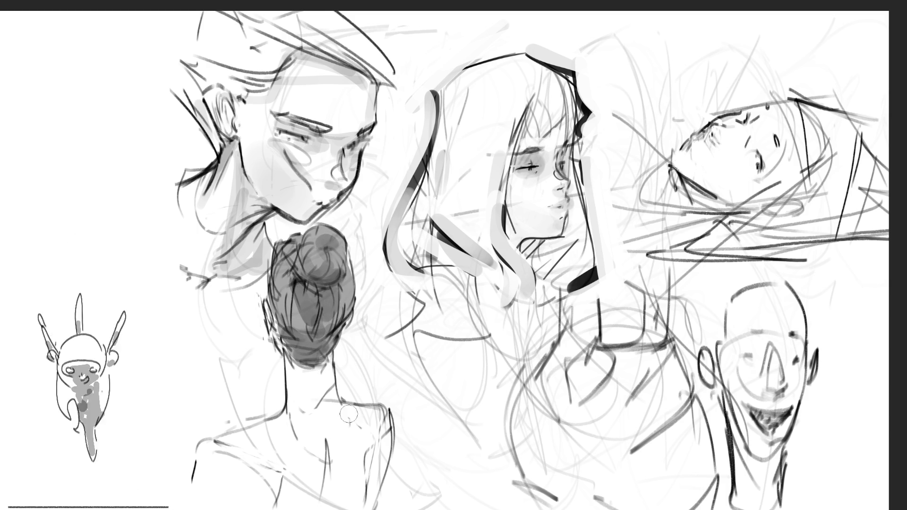
drag(291, 333, 355, 306)
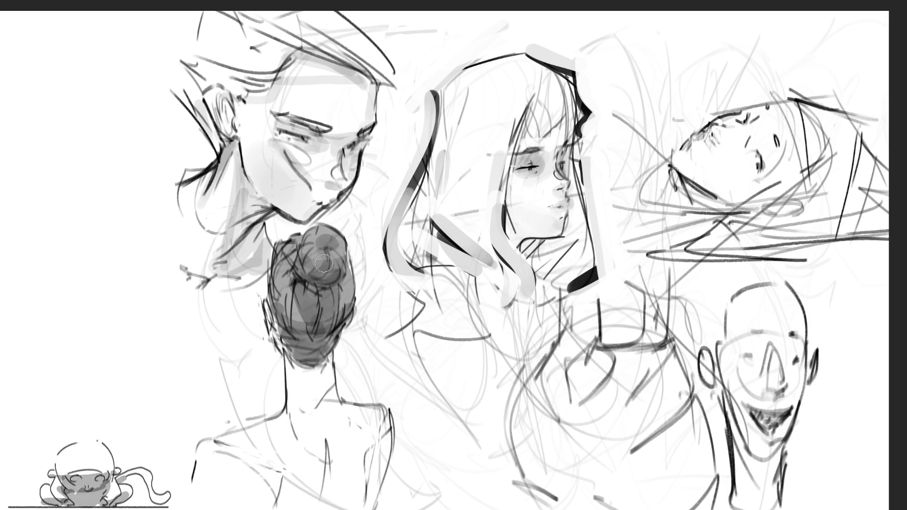
drag(315, 263, 340, 257)
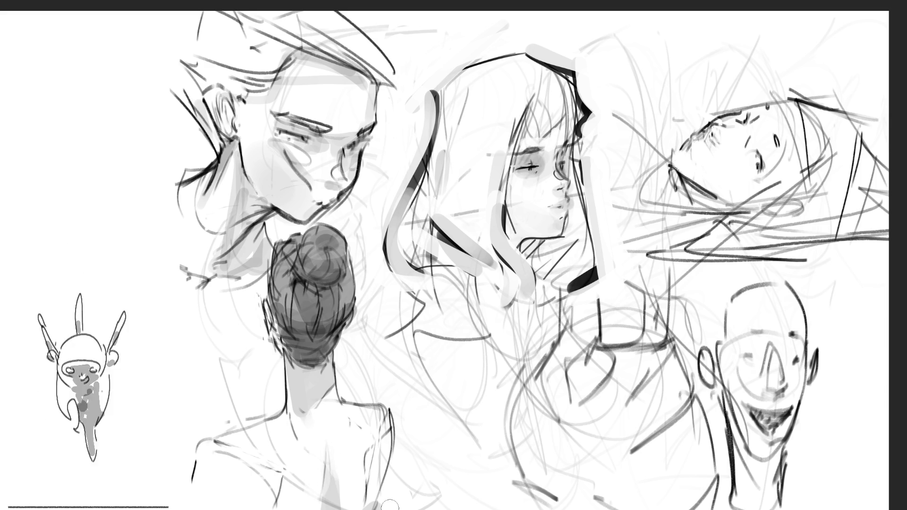
Redraw the bun figure's left shoulder edge, undoing strokes that come out too heavy.
drag(276, 396, 216, 426)
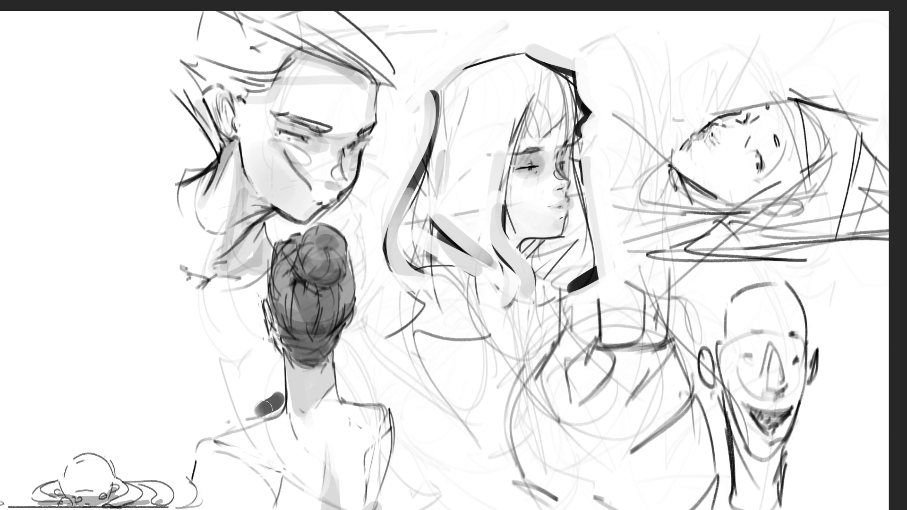
key(ctrl+z)
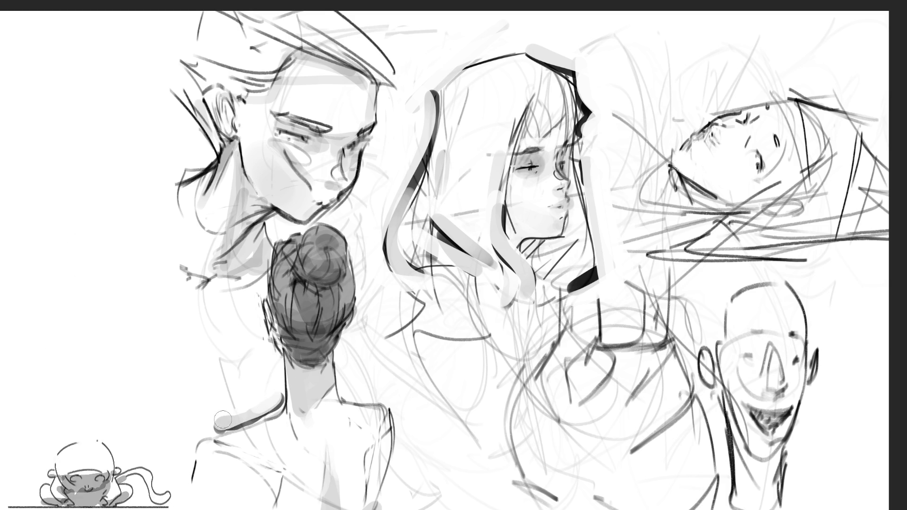
mouse_move(276, 400)
mouse_down()
mouse_move(209, 430)
mouse_move(195, 500)
mouse_up()
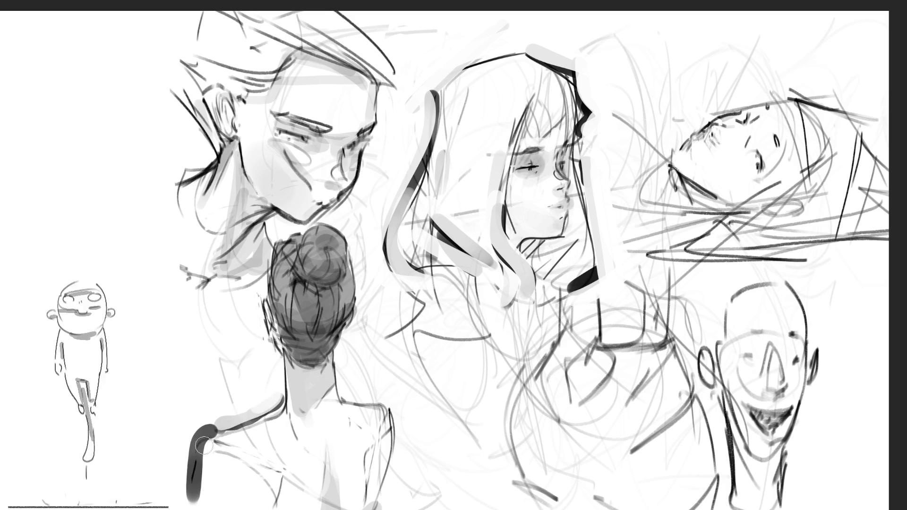
drag(237, 426, 206, 465)
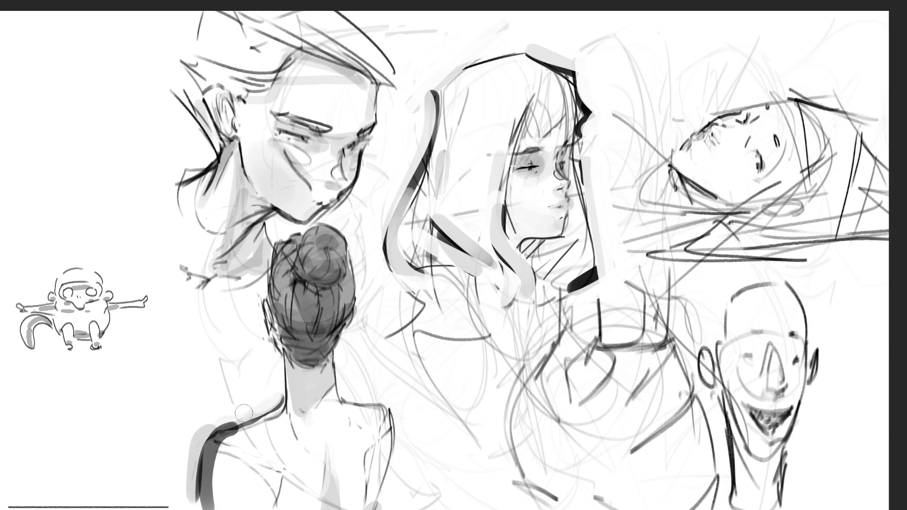
key(ctrl+z)
key(ctrl+z)
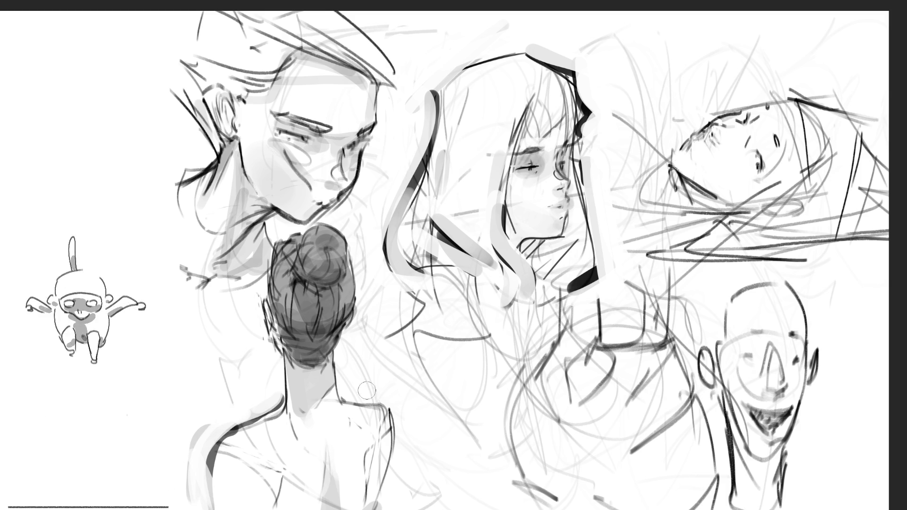
Darken the right shoulder line by the neck, then undo the heavy stroke.
mouse_move(345, 386)
mouse_down()
mouse_move(386, 405)
mouse_move(400, 493)
mouse_up()
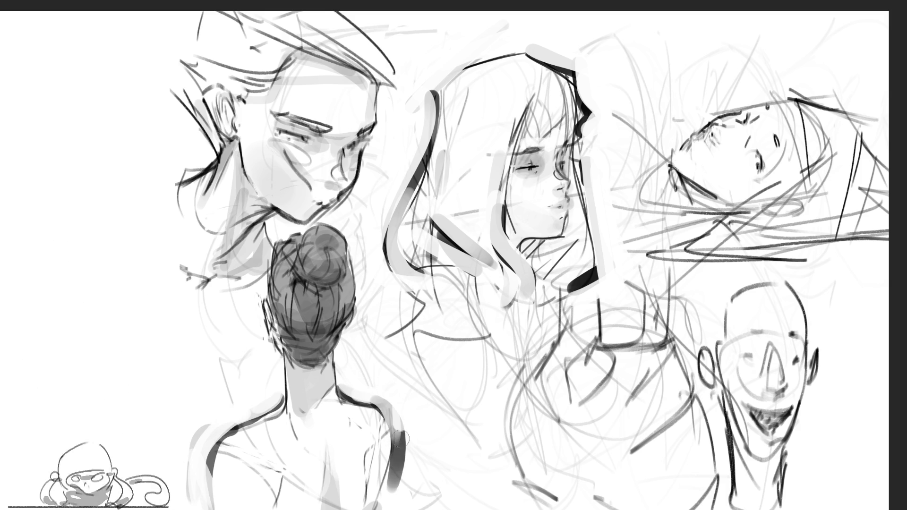
key(ctrl+z)
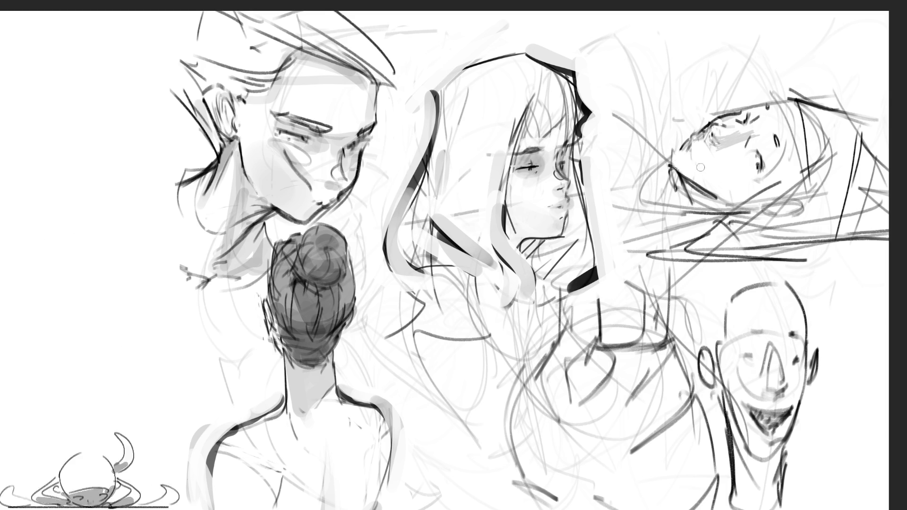
Shade grey beneath the lying face and fill its hair with dark grey.
drag(682, 173, 754, 186)
drag(688, 176, 731, 186)
mouse_move(692, 186)
mouse_down()
mouse_move(754, 205)
mouse_move(803, 175)
mouse_move(804, 161)
mouse_up()
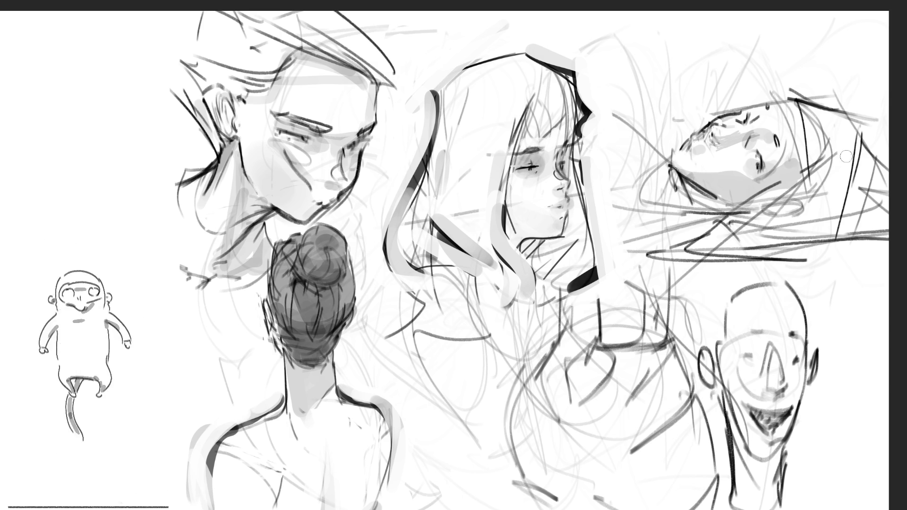
drag(811, 105, 652, 213)
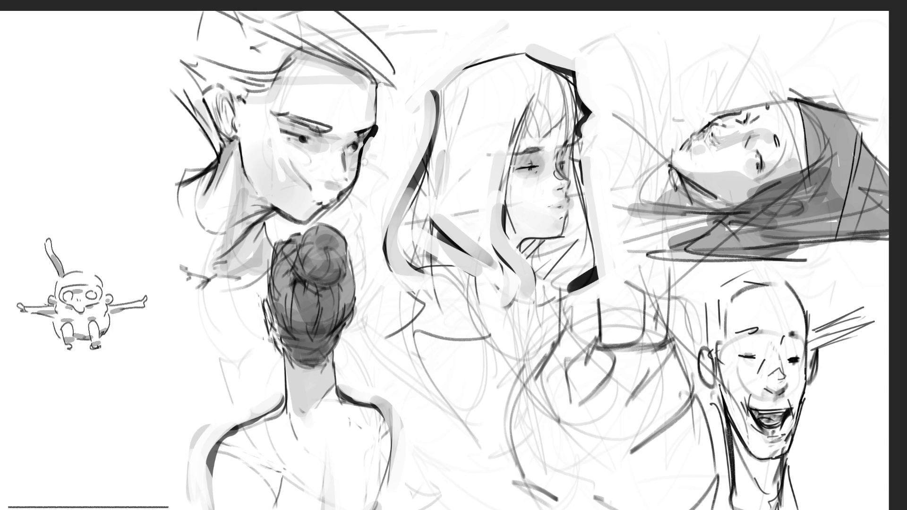
Brush dark lines along the top-left face's jaw and cheek before the page clears.
mouse_move(362, 158)
mouse_down()
mouse_move(348, 193)
mouse_move(320, 221)
mouse_up()
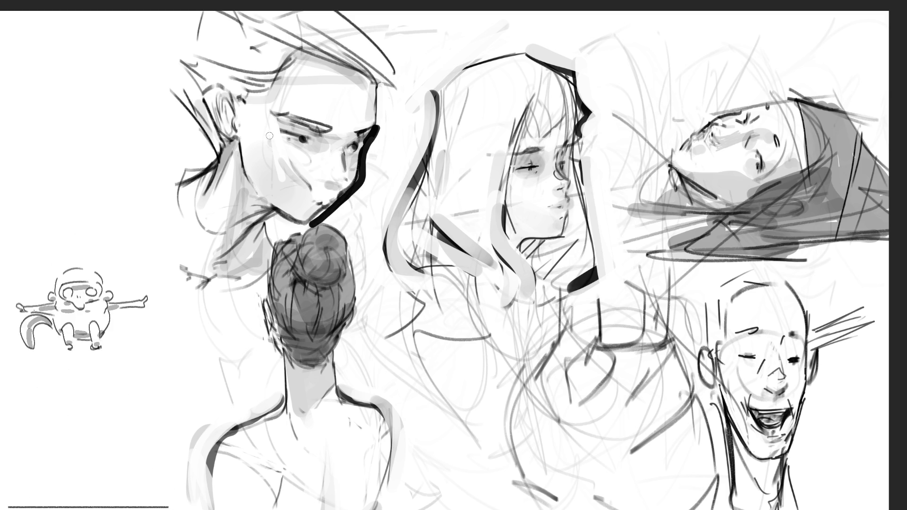
drag(273, 134, 306, 188)
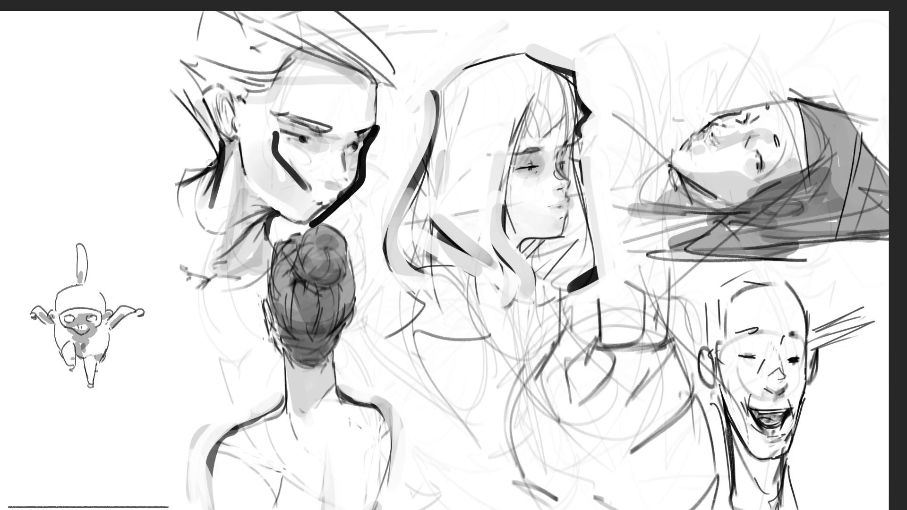
drag(215, 171, 178, 202)
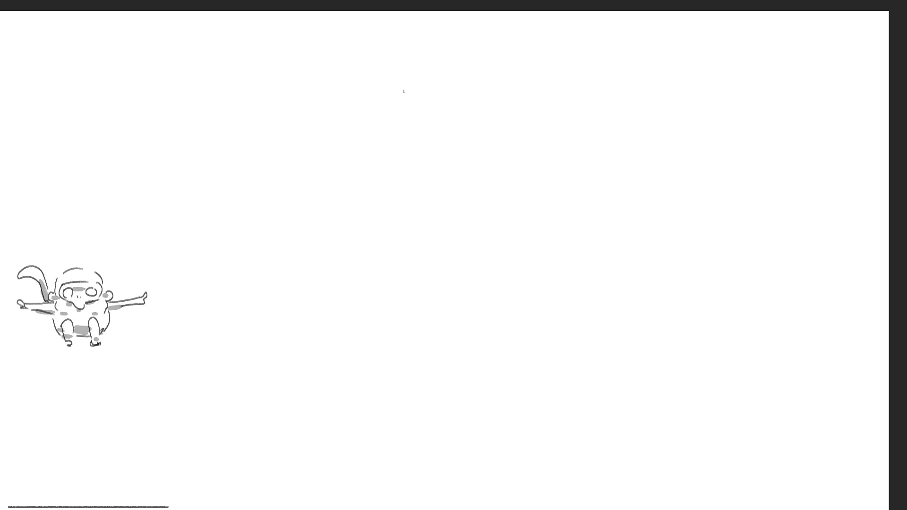
Sketch the three-quarter head's outline with cheeks and jaw, then add a right ear and eye mark.
drag(382, 120, 390, 156)
drag(383, 100, 430, 63)
mouse_move(380, 107)
mouse_down()
mouse_move(403, 186)
mouse_move(421, 195)
mouse_move(458, 160)
mouse_up()
drag(470, 112, 453, 160)
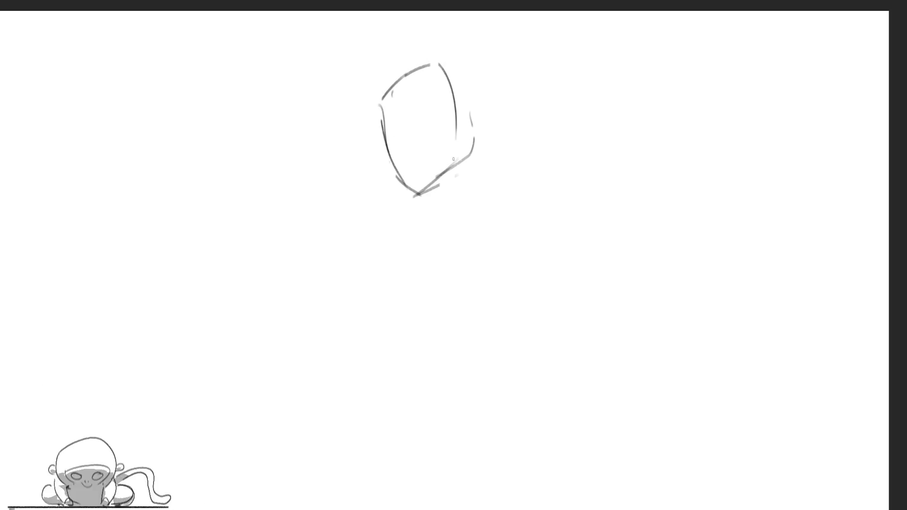
drag(460, 125, 474, 122)
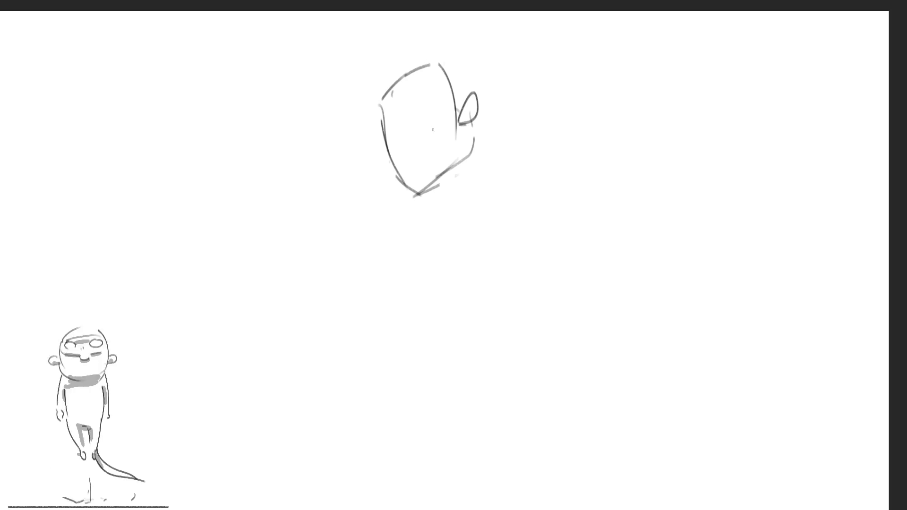
mouse_move(406, 121)
mouse_down()
mouse_move(428, 111)
mouse_move(416, 125)
mouse_up()
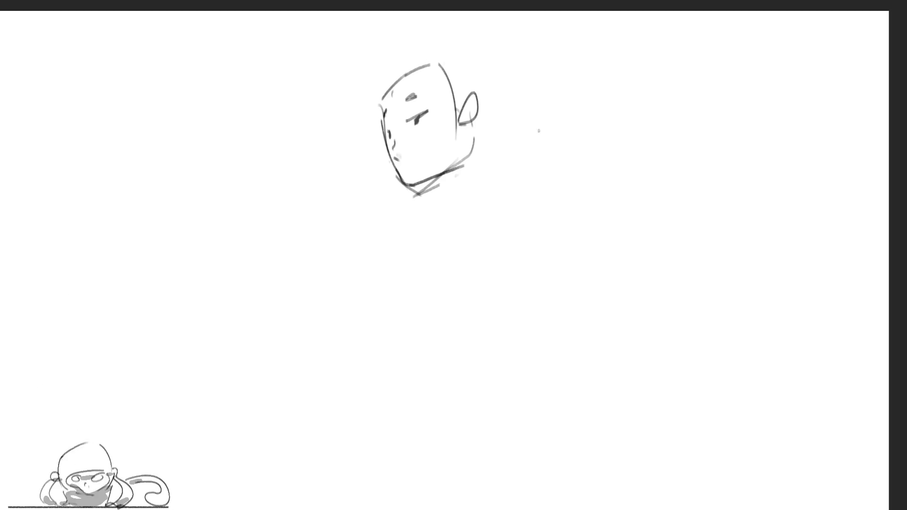
Outline an oval second head to the right of the three-quarter head.
mouse_move(564, 155)
mouse_down()
mouse_move(563, 111)
mouse_move(604, 78)
mouse_up()
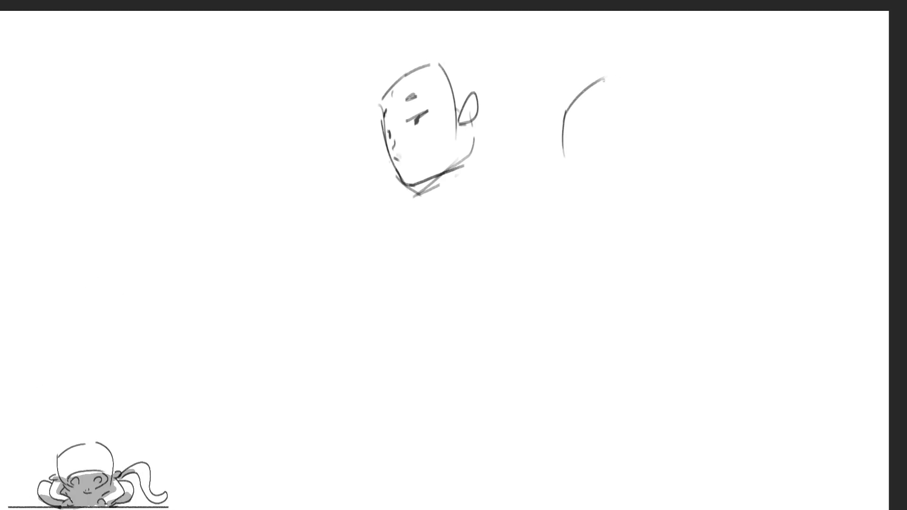
drag(640, 117, 635, 189)
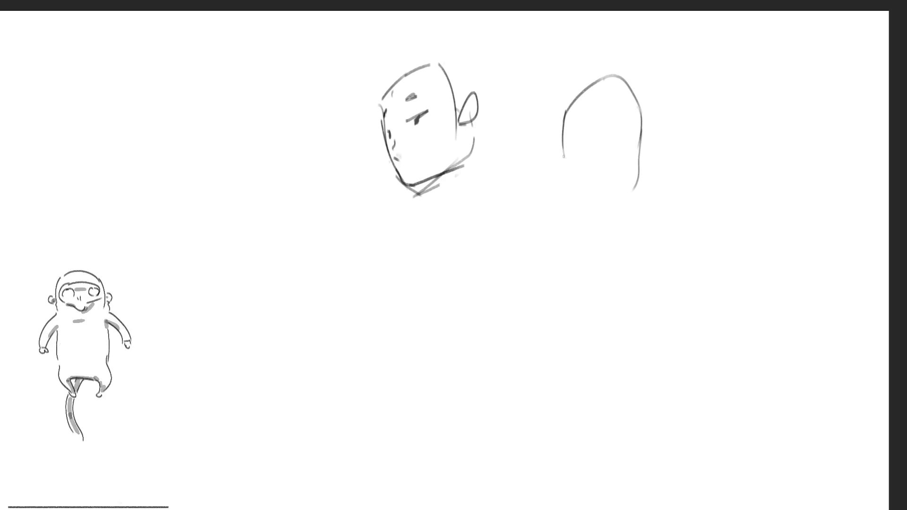
drag(563, 156, 630, 190)
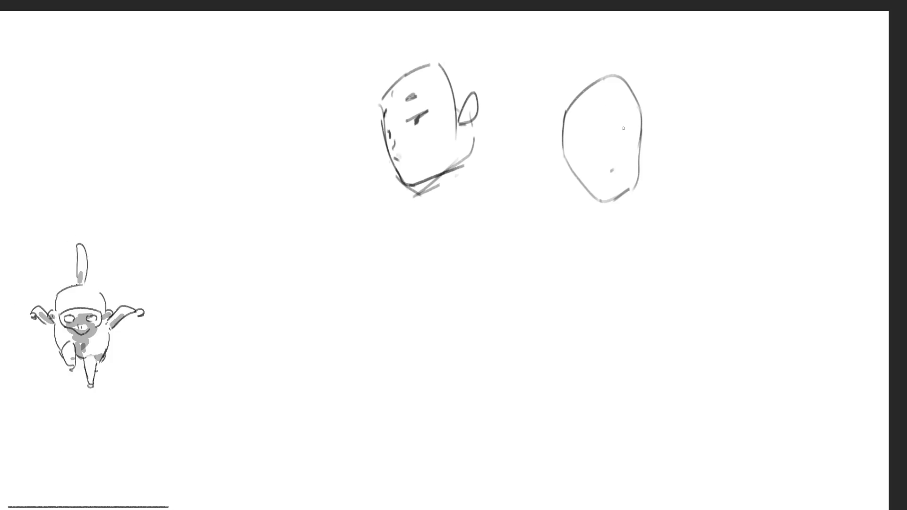
Dab faint brow, eye and nose marks inside the new oval face.
drag(580, 128, 635, 132)
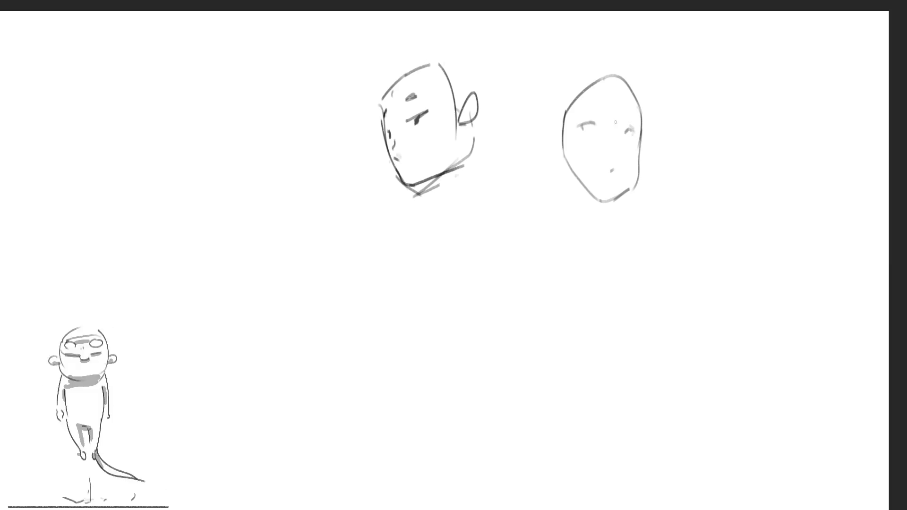
drag(592, 99, 599, 102)
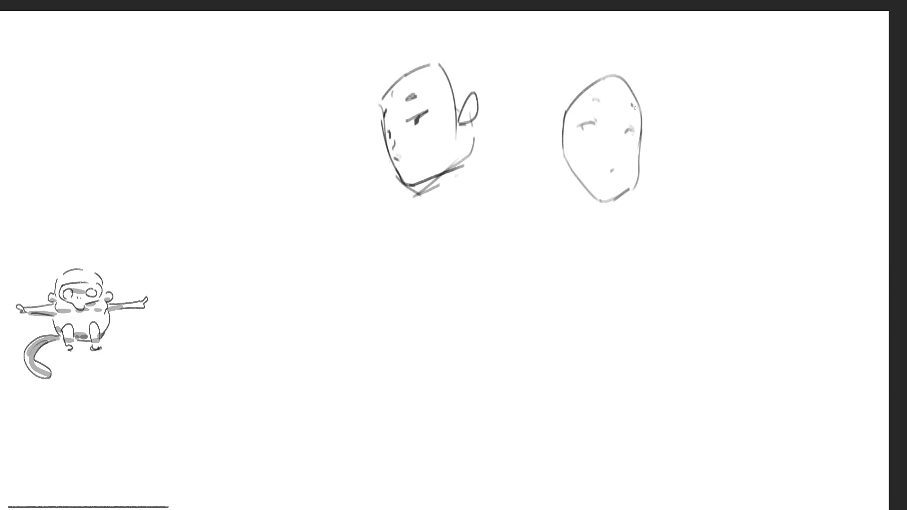
drag(617, 133, 618, 146)
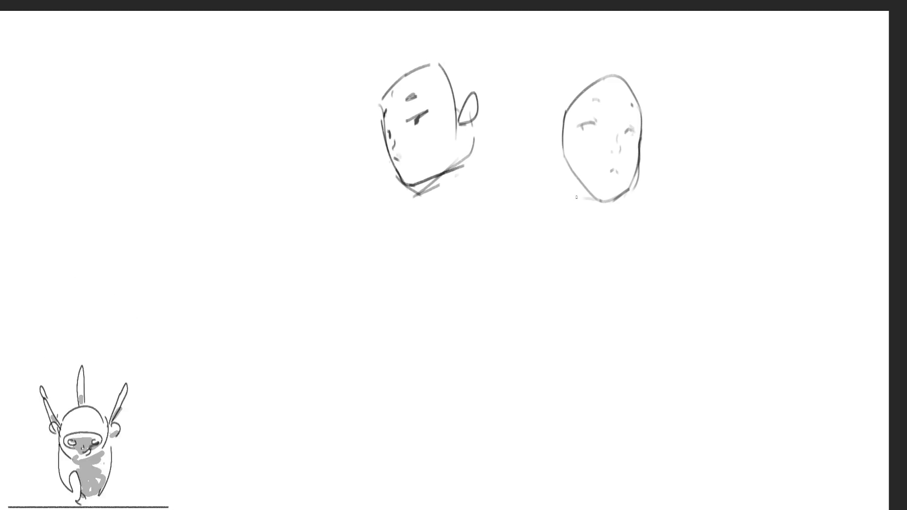
drag(575, 198, 559, 170)
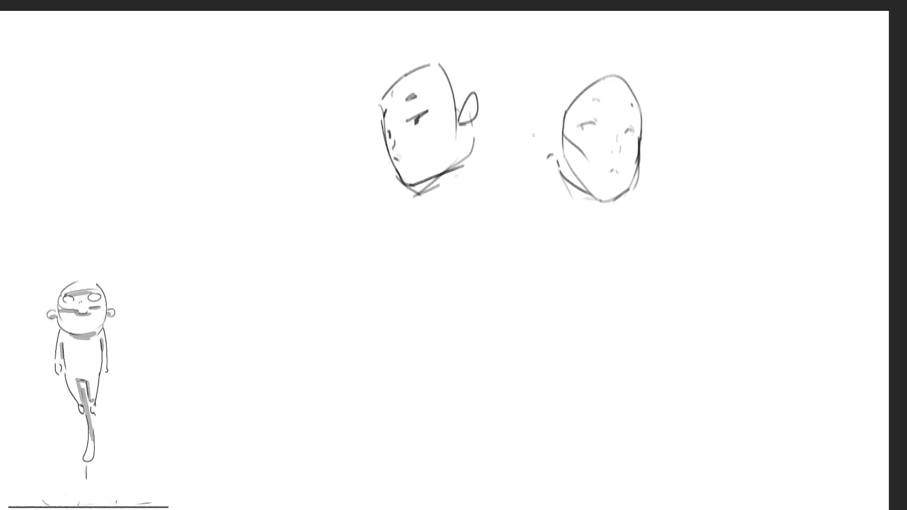
Reinforce the frontal face's left edge and top arc, then draw two neck lines below the chin.
drag(534, 136, 544, 151)
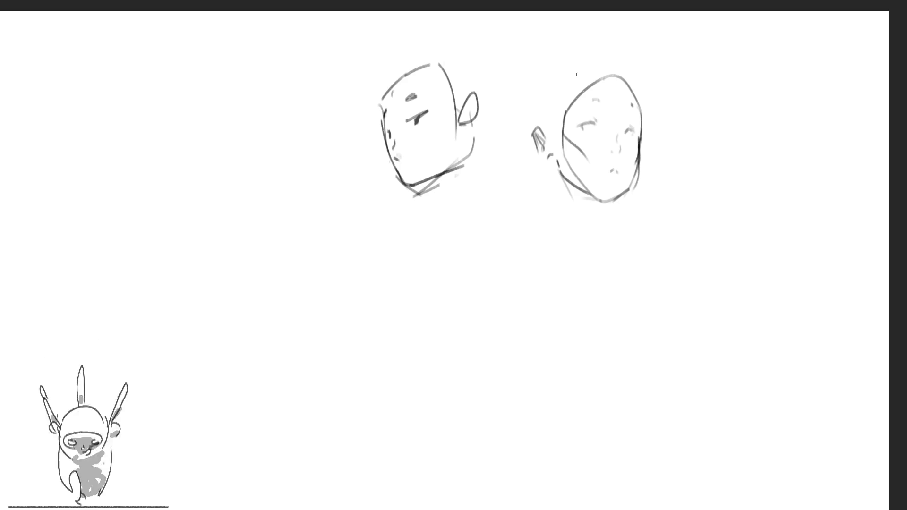
drag(578, 71, 552, 122)
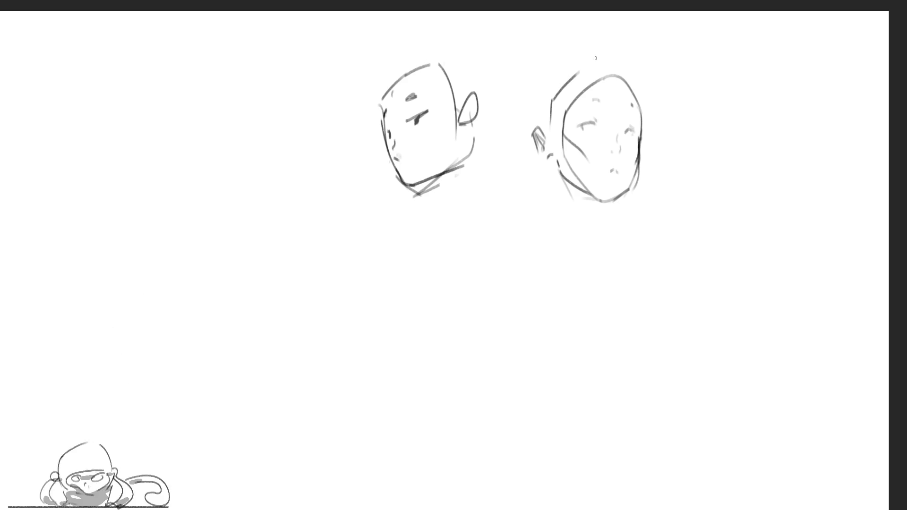
mouse_move(581, 71)
mouse_down()
mouse_move(618, 68)
mouse_move(640, 106)
mouse_up()
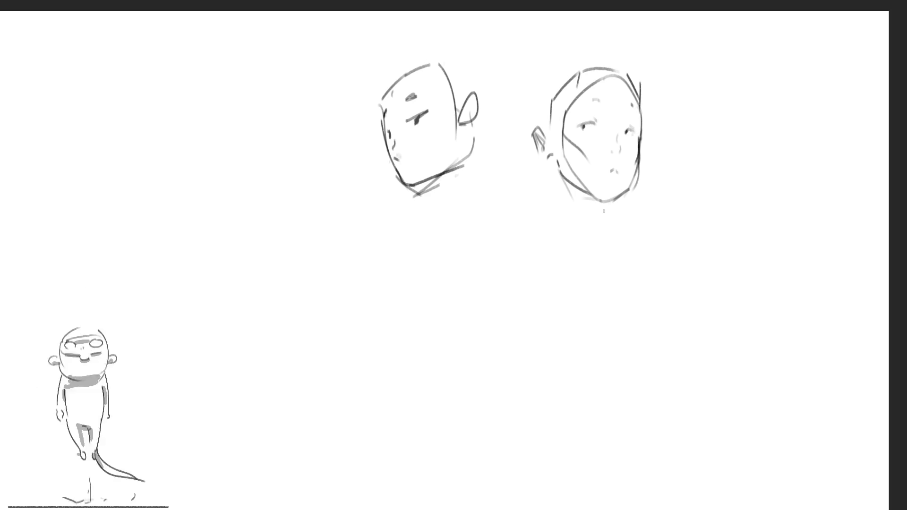
drag(600, 203, 600, 230)
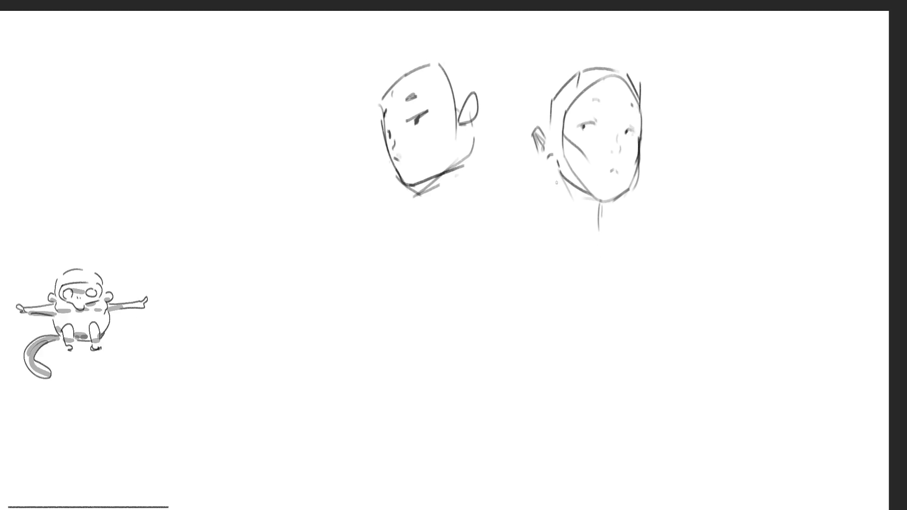
drag(553, 177, 552, 237)
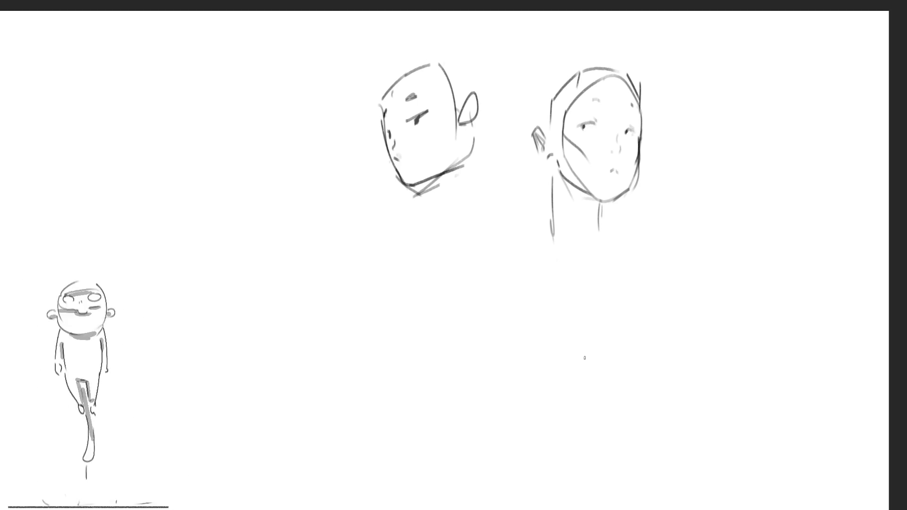
Sketch a tilted head as an oval with an overlapping circle and a jaw stroke.
drag(437, 244, 462, 289)
drag(465, 211, 438, 244)
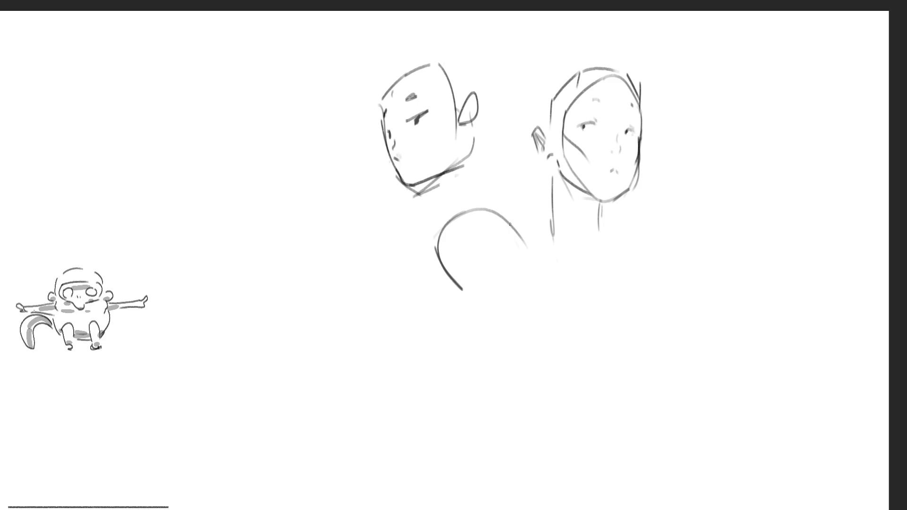
drag(524, 245, 537, 294)
drag(451, 290, 518, 345)
drag(496, 279, 528, 285)
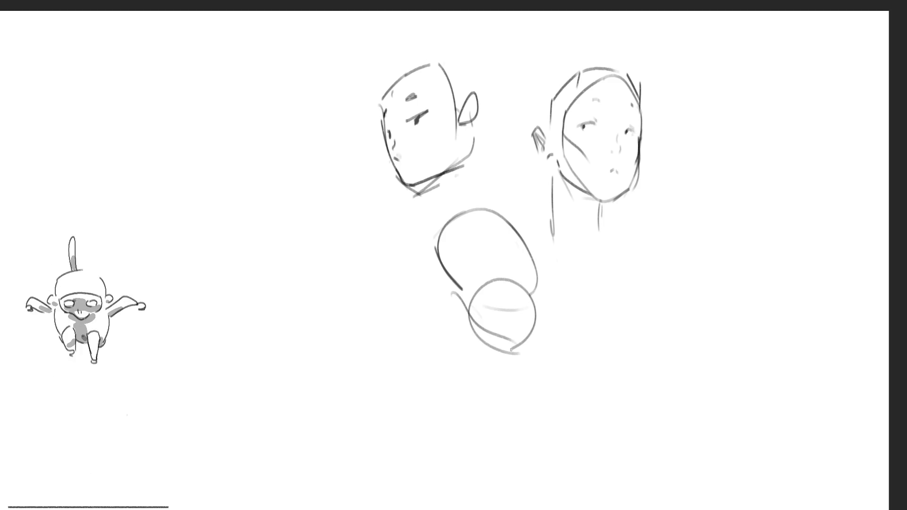
drag(511, 349, 566, 303)
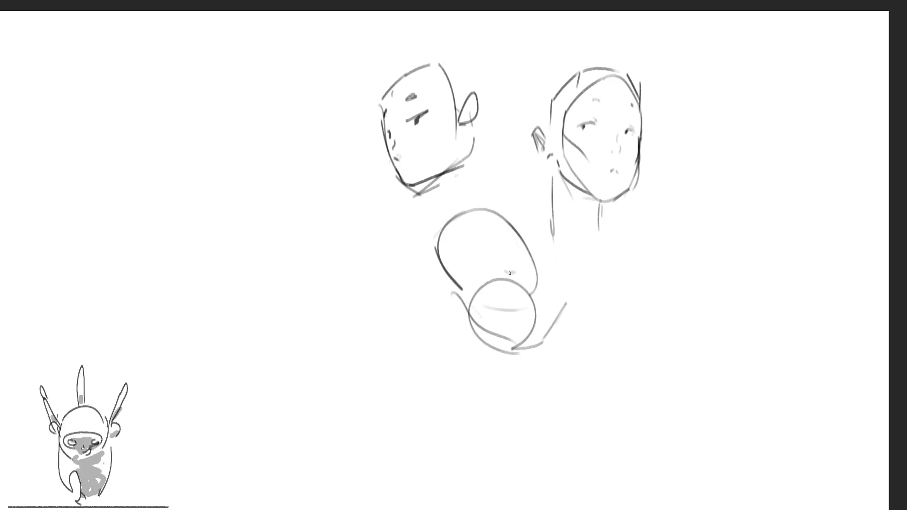
Add eye and face marks inside the tilted head, then block in a new head at right.
drag(527, 270, 506, 275)
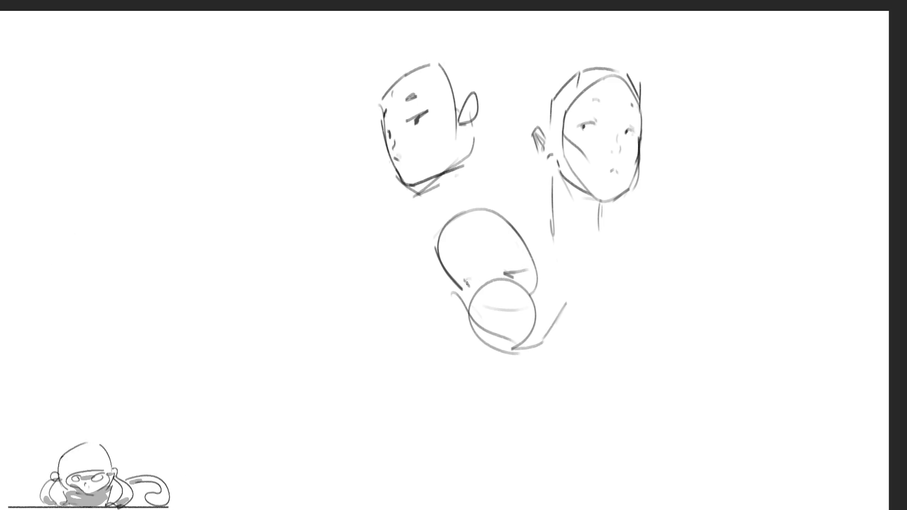
drag(450, 266, 517, 248)
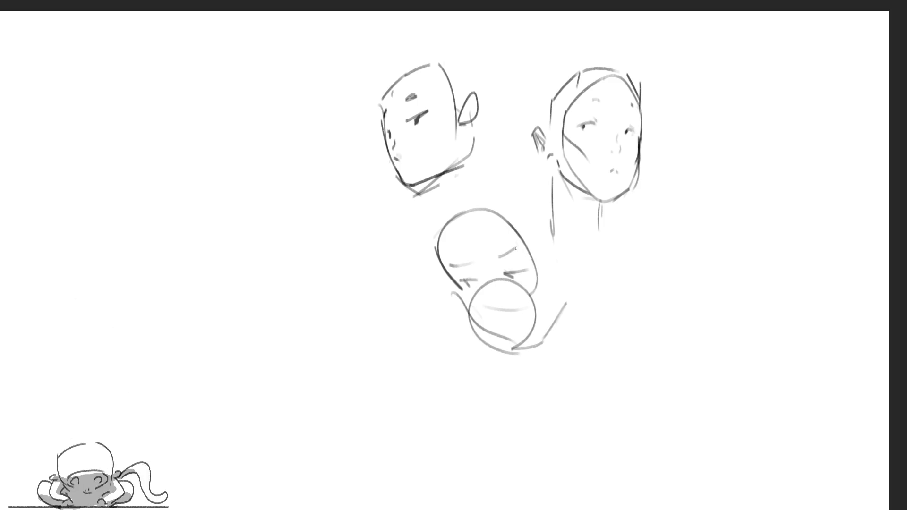
drag(489, 297, 507, 327)
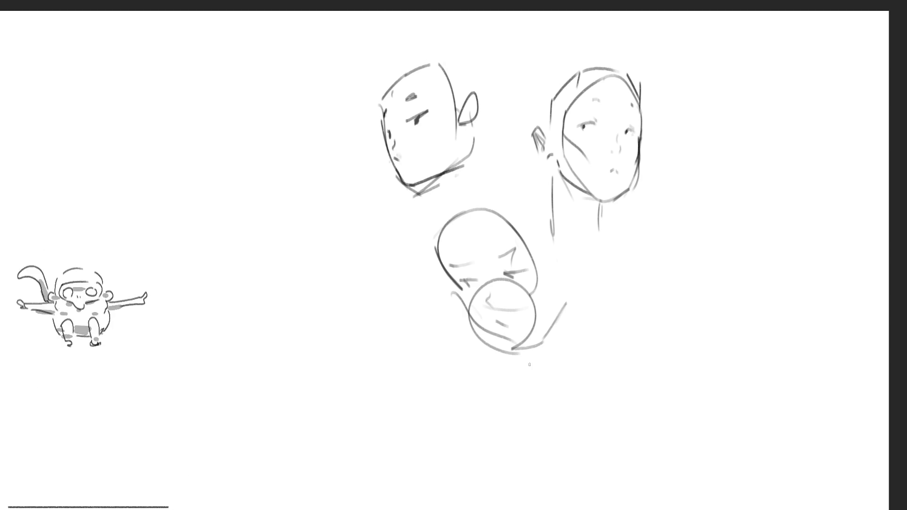
drag(688, 144, 687, 203)
mouse_move(698, 141)
mouse_down()
mouse_move(677, 183)
mouse_move(731, 124)
mouse_move(755, 138)
mouse_up()
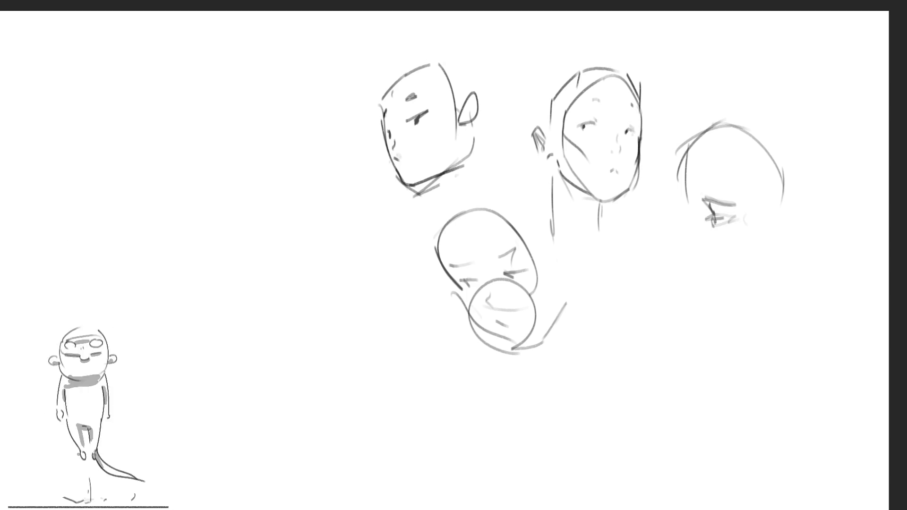
Sketch the profile head's face edge running down to the chin and jaw line.
drag(718, 221, 695, 248)
mouse_move(701, 207)
mouse_down()
mouse_move(672, 264)
mouse_move(700, 285)
mouse_move(693, 319)
mouse_up()
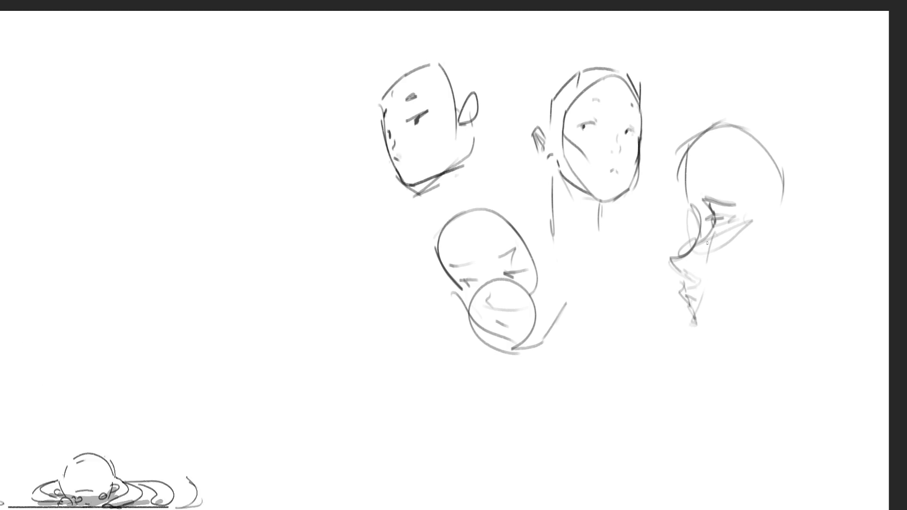
mouse_move(695, 324)
mouse_down()
mouse_move(711, 346)
mouse_move(742, 337)
mouse_up()
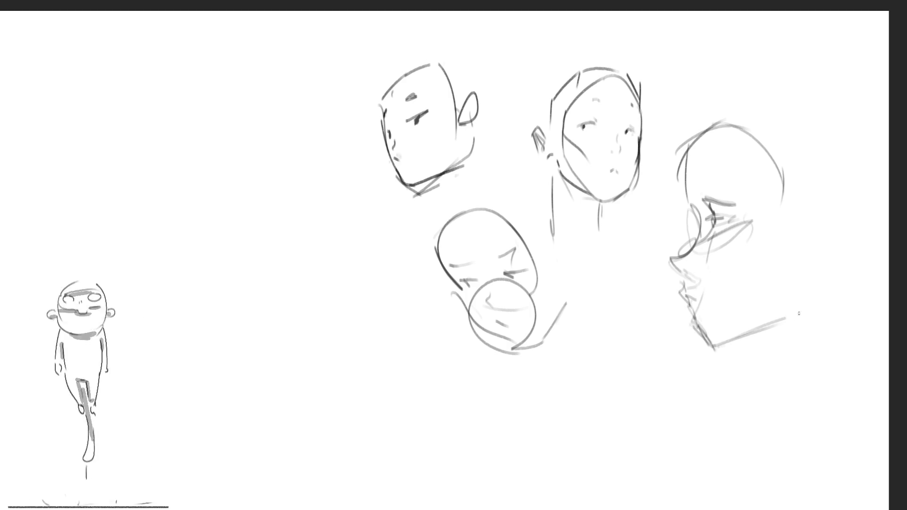
mouse_move(788, 319)
mouse_down()
mouse_move(828, 250)
mouse_move(763, 332)
mouse_up()
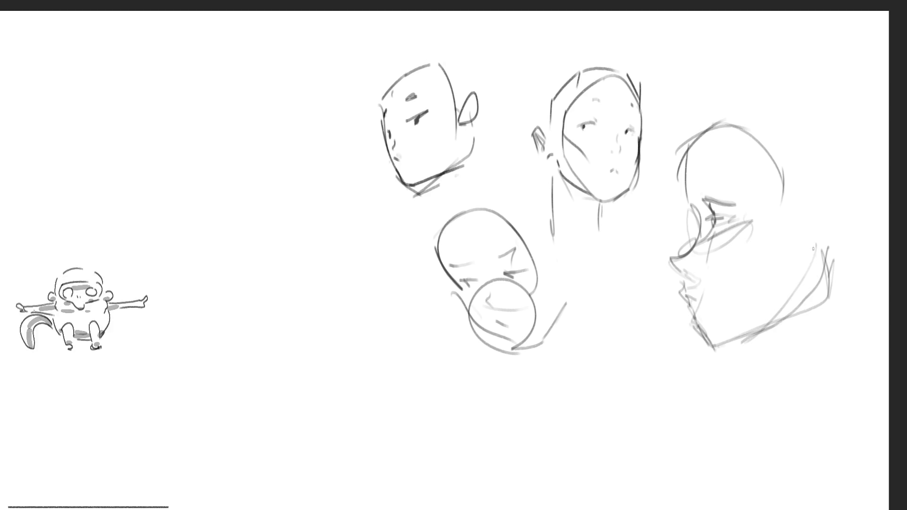
Outline the ear with inner detail and draw guide lines across the profile face.
drag(813, 202, 824, 242)
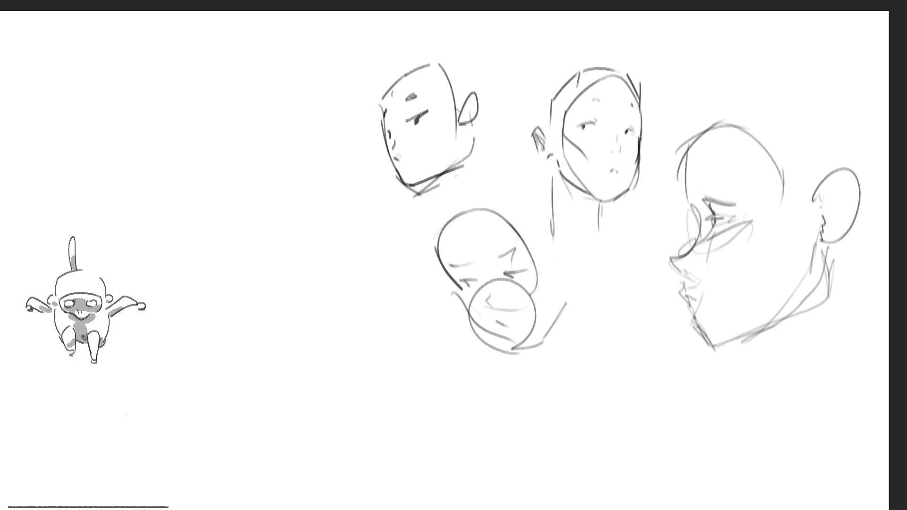
drag(826, 186, 835, 221)
mouse_move(838, 180)
mouse_down()
mouse_move(826, 193)
mouse_move(844, 172)
mouse_up()
drag(724, 203, 883, 157)
drag(709, 269, 816, 239)
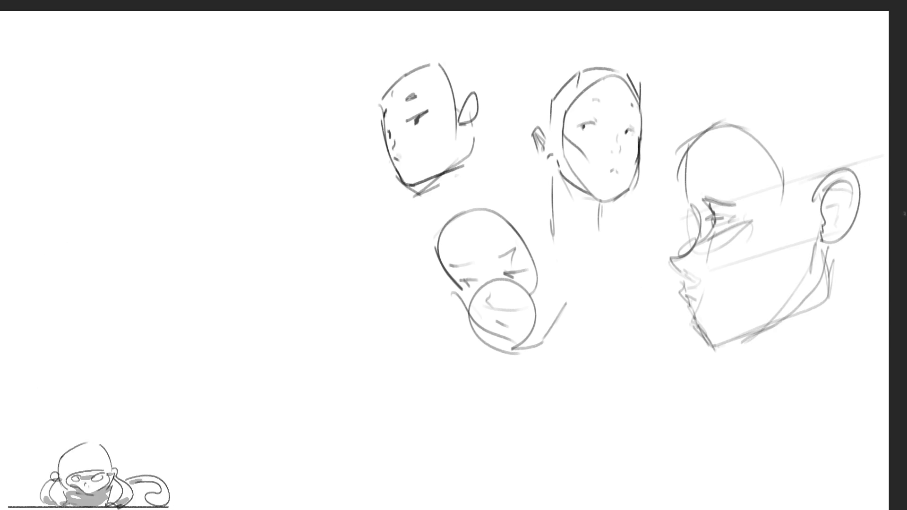
drag(693, 204, 788, 152)
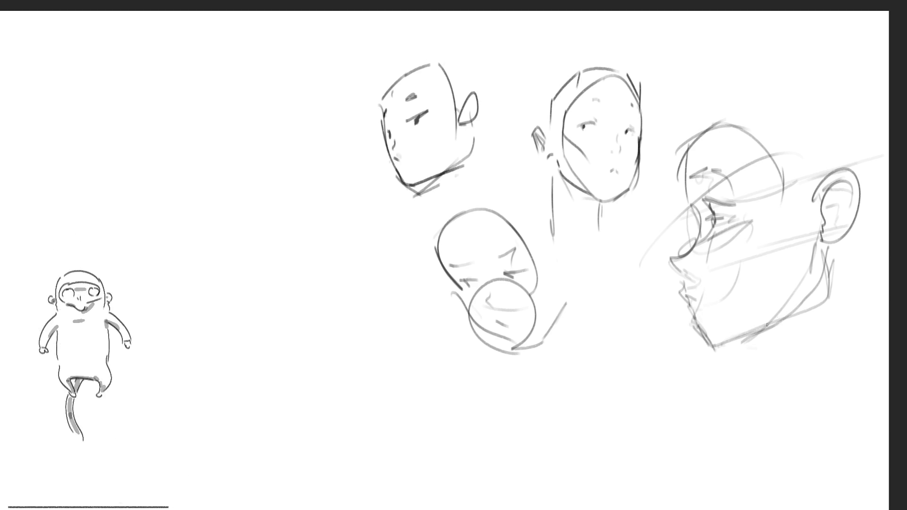
Sketch the neck below the jaw and behind the ear, and arc the top of the skull.
mouse_move(739, 342)
mouse_down()
mouse_move(771, 339)
mouse_move(812, 361)
mouse_up()
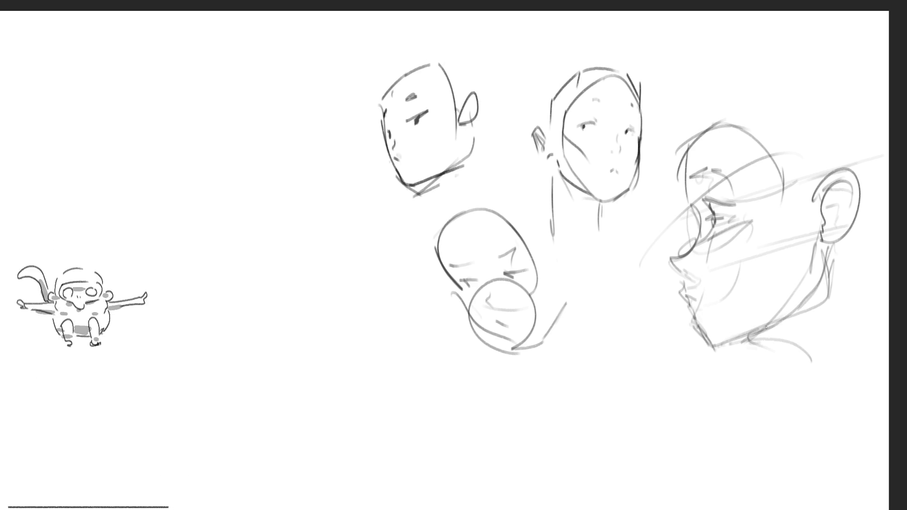
mouse_move(768, 328)
mouse_down()
mouse_move(801, 356)
mouse_move(817, 429)
mouse_up()
mouse_move(865, 259)
mouse_down()
mouse_move(846, 369)
mouse_move(873, 363)
mouse_up()
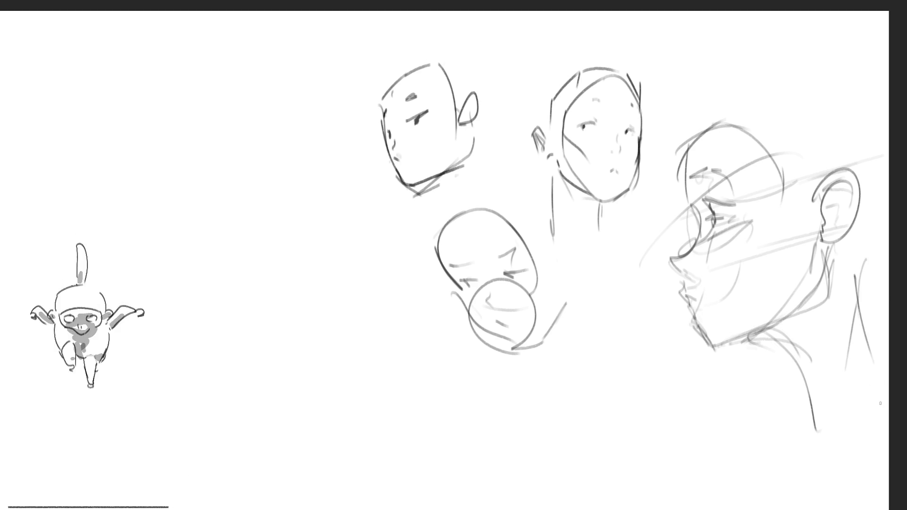
drag(690, 145, 744, 86)
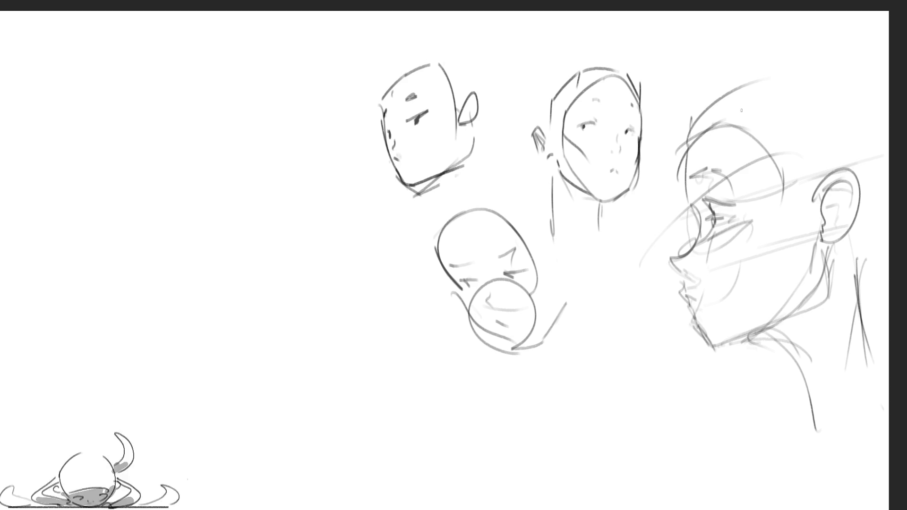
drag(711, 109, 854, 85)
Sweep long hair strokes in front of the face and a long hair arc over the head.
drag(705, 89, 644, 187)
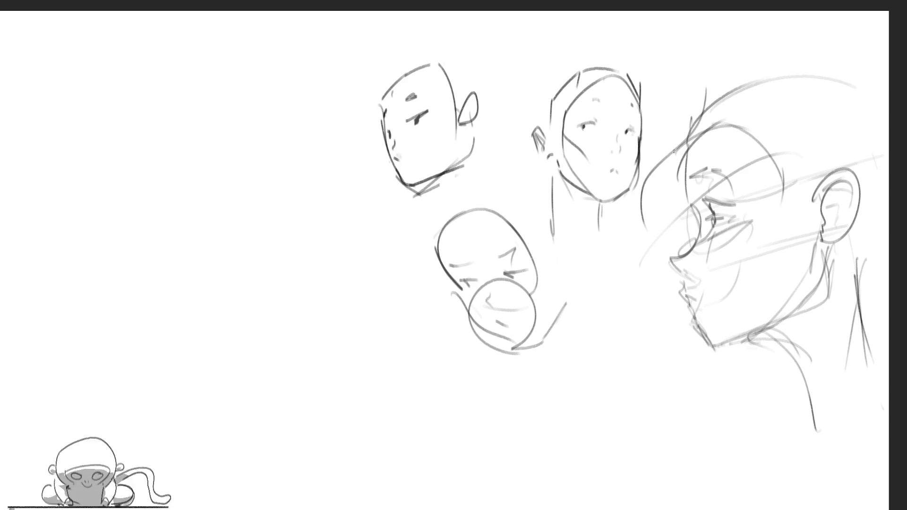
mouse_move(679, 112)
mouse_down()
mouse_move(638, 337)
mouse_move(611, 280)
mouse_move(651, 382)
mouse_up()
mouse_move(709, 101)
mouse_down()
mouse_move(701, 119)
mouse_move(787, 131)
mouse_move(753, 132)
mouse_up()
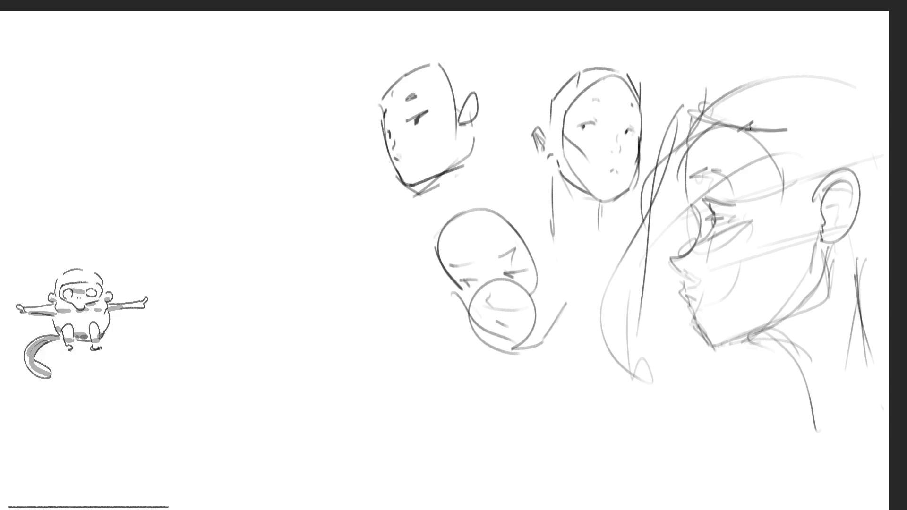
drag(798, 169, 815, 184)
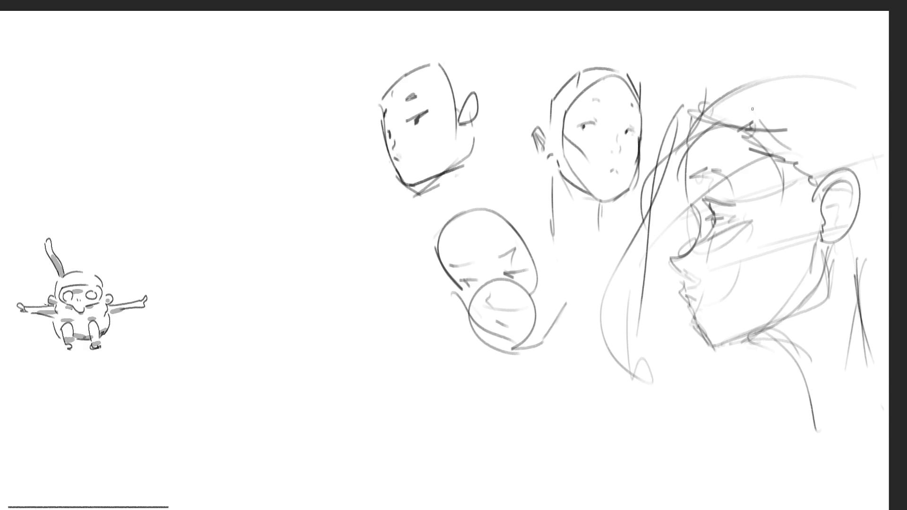
mouse_move(690, 96)
mouse_down()
mouse_move(754, 65)
mouse_move(862, 88)
mouse_up()
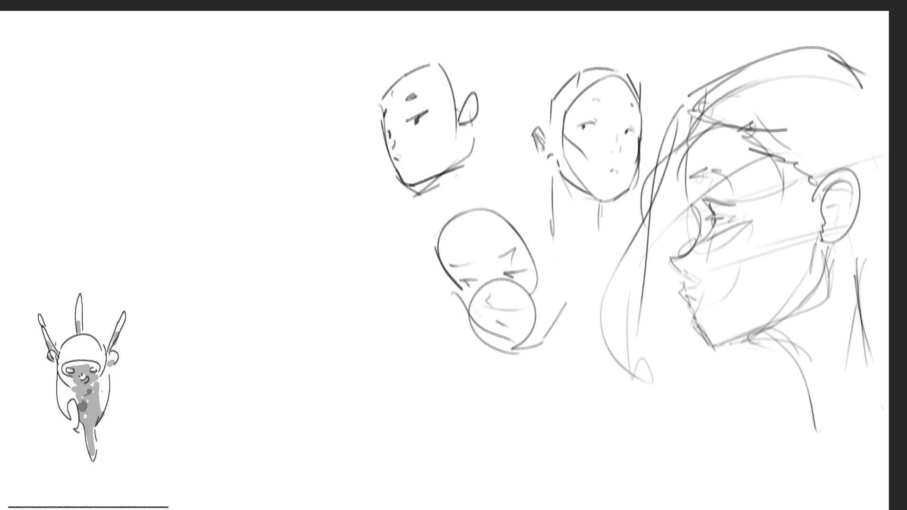
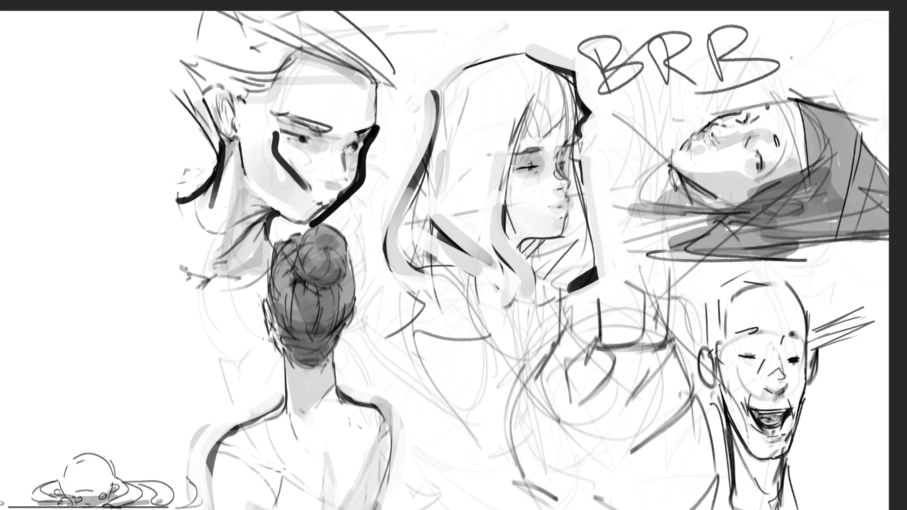
Add a stroke under the BRB lettering, then undo back to the loose head sketches.
drag(677, 108, 802, 51)
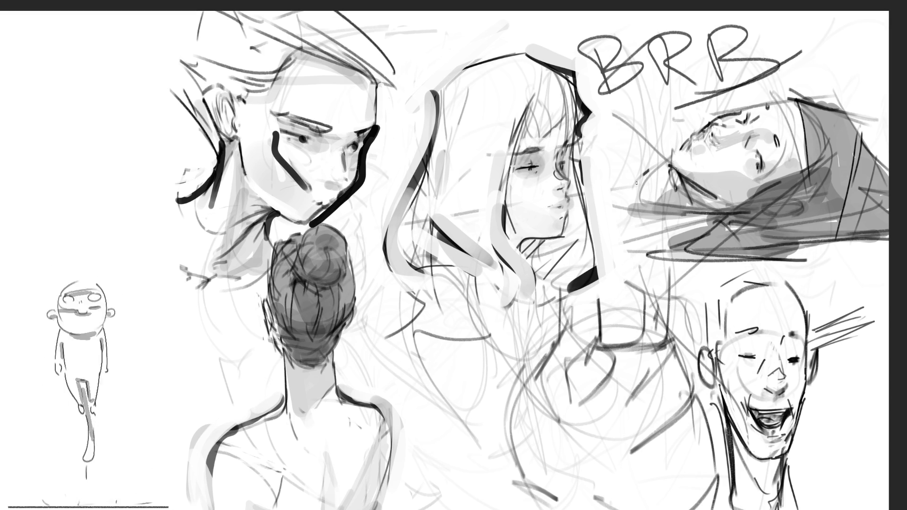
key(ctrl+z)
key(ctrl+z)
key(ctrl+z)
key(ctrl+z)
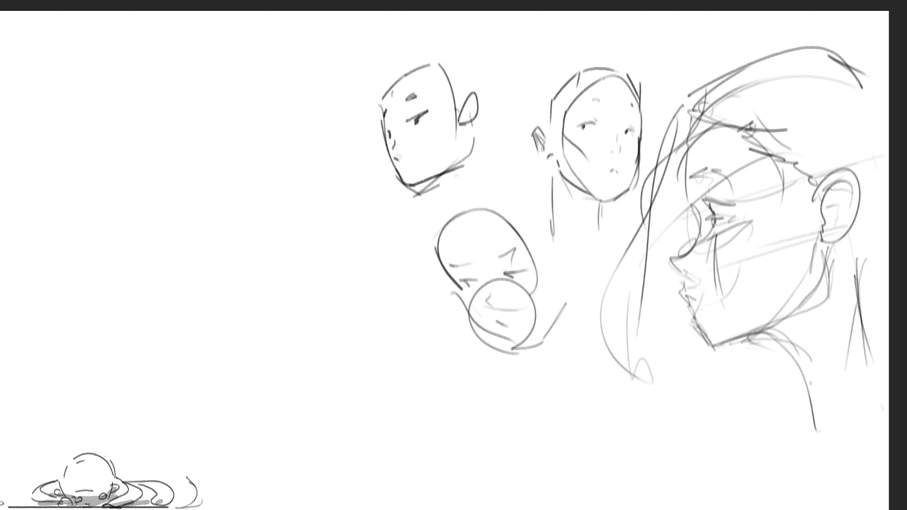
Sketch a rough collar and shoulder curve below the large profile head's neck.
mouse_move(802, 351)
mouse_down()
mouse_move(835, 383)
mouse_move(838, 421)
mouse_up()
drag(793, 366, 810, 424)
mouse_move(822, 352)
mouse_down()
mouse_move(853, 340)
mouse_move(872, 406)
mouse_up()
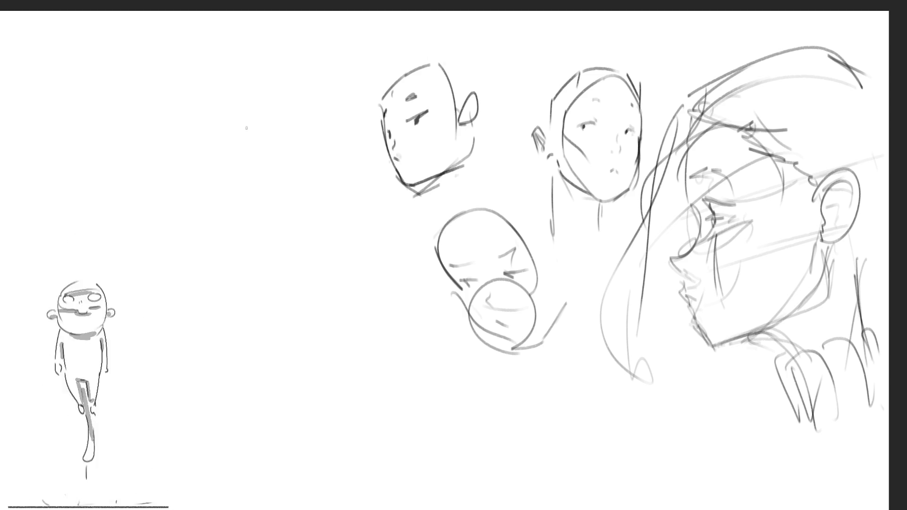
Block in the witch's pointed hat, brim, head circle, face and hair at upper left.
mouse_move(219, 134)
mouse_down()
mouse_move(260, 45)
mouse_move(305, 134)
mouse_up()
mouse_move(184, 158)
mouse_down()
mouse_move(240, 134)
mouse_move(363, 165)
mouse_up()
mouse_move(157, 177)
mouse_down()
mouse_move(214, 212)
mouse_move(358, 190)
mouse_up()
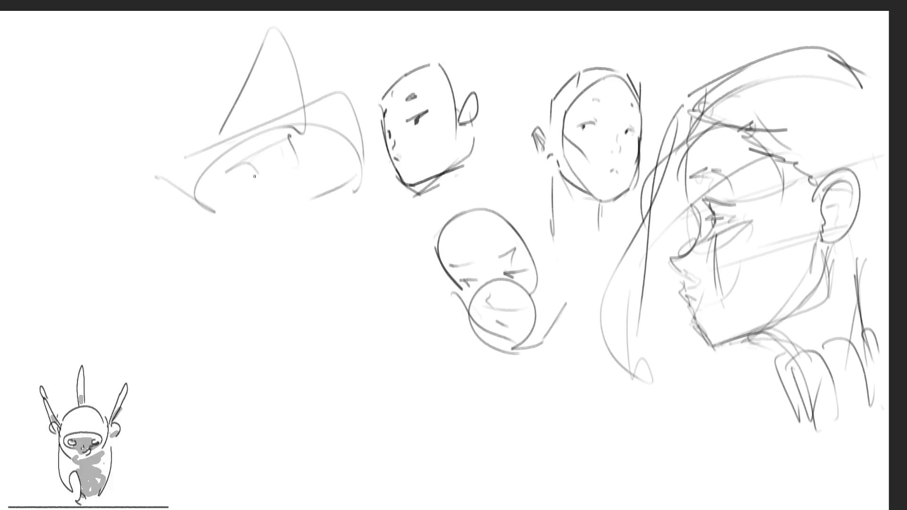
drag(286, 138, 316, 225)
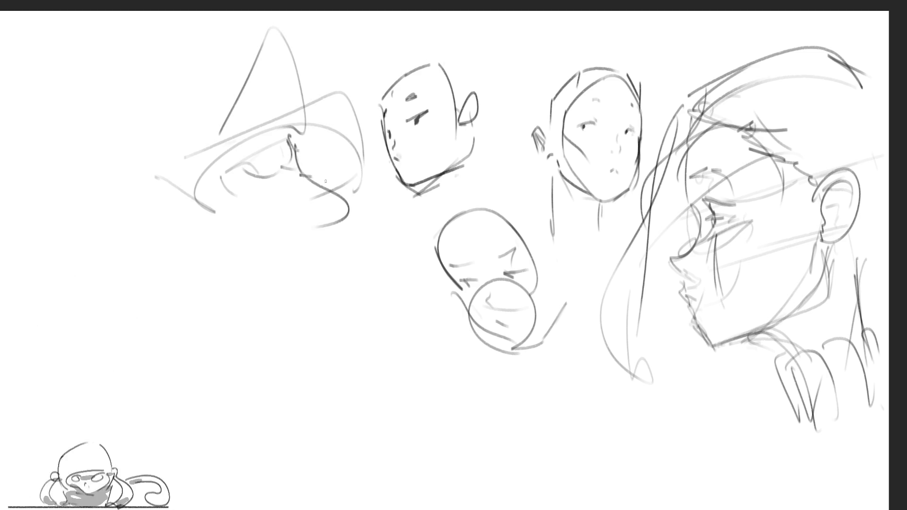
drag(313, 177, 336, 215)
mouse_move(267, 179)
mouse_down()
mouse_move(290, 210)
mouse_move(260, 236)
mouse_up()
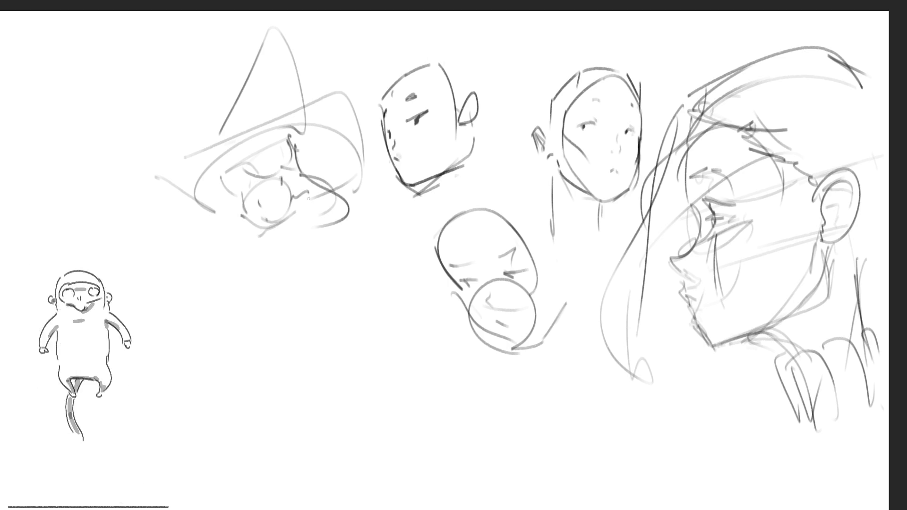
drag(250, 198, 238, 224)
Sketch the witch's torso, long diagonal broomstick, looped body, legs and boxy foot.
drag(293, 226, 201, 330)
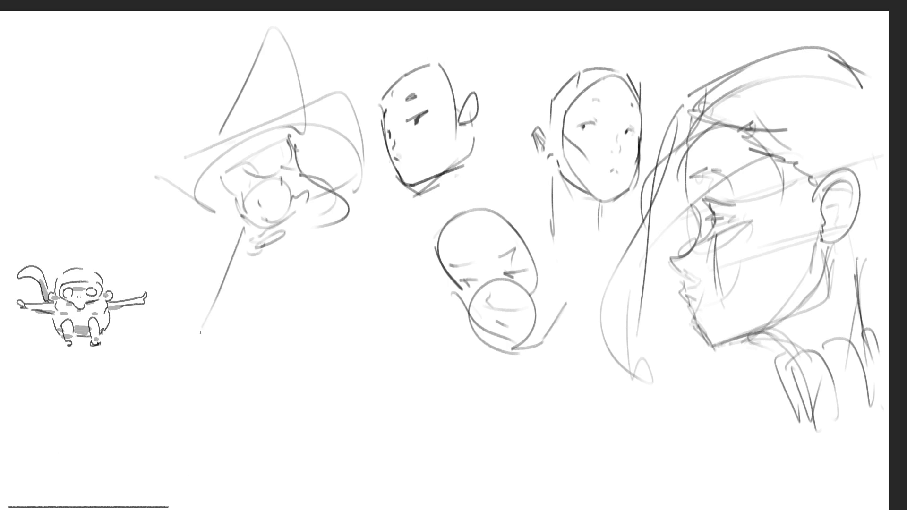
mouse_move(240, 288)
mouse_down()
mouse_move(205, 333)
mouse_move(121, 208)
mouse_move(308, 420)
mouse_up()
mouse_move(238, 325)
mouse_down()
mouse_move(313, 248)
mouse_move(234, 358)
mouse_move(326, 354)
mouse_move(344, 409)
mouse_move(352, 495)
mouse_up()
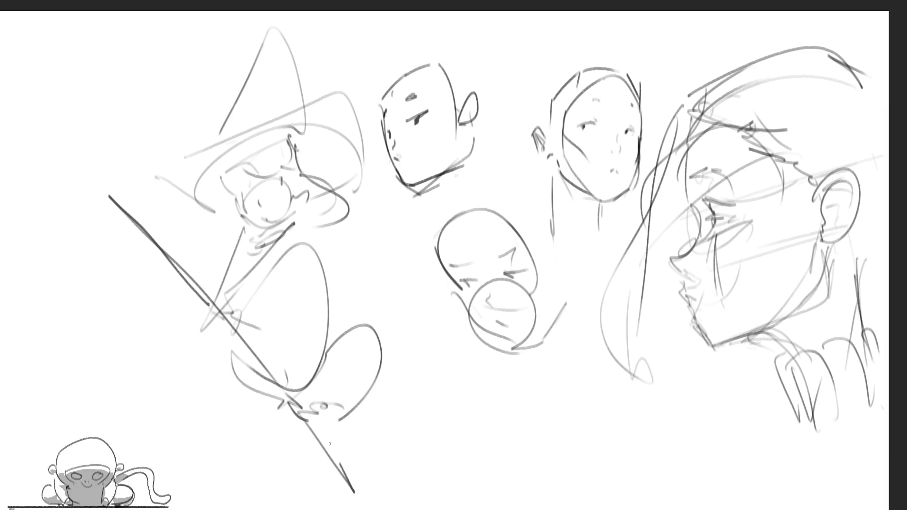
mouse_move(311, 407)
mouse_down()
mouse_move(393, 479)
mouse_move(349, 496)
mouse_up()
mouse_move(117, 197)
mouse_down()
mouse_move(183, 257)
mouse_move(318, 439)
mouse_up()
drag(328, 252, 340, 323)
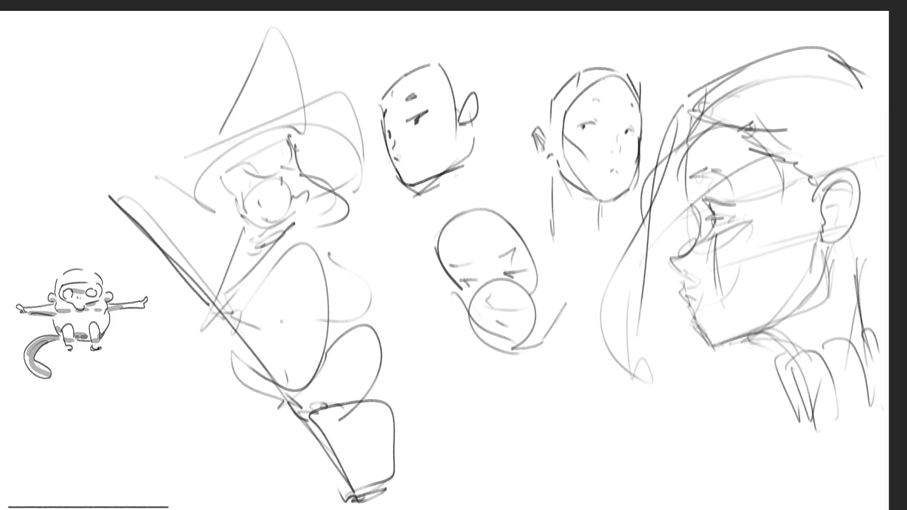
drag(259, 324, 297, 328)
drag(313, 239, 336, 264)
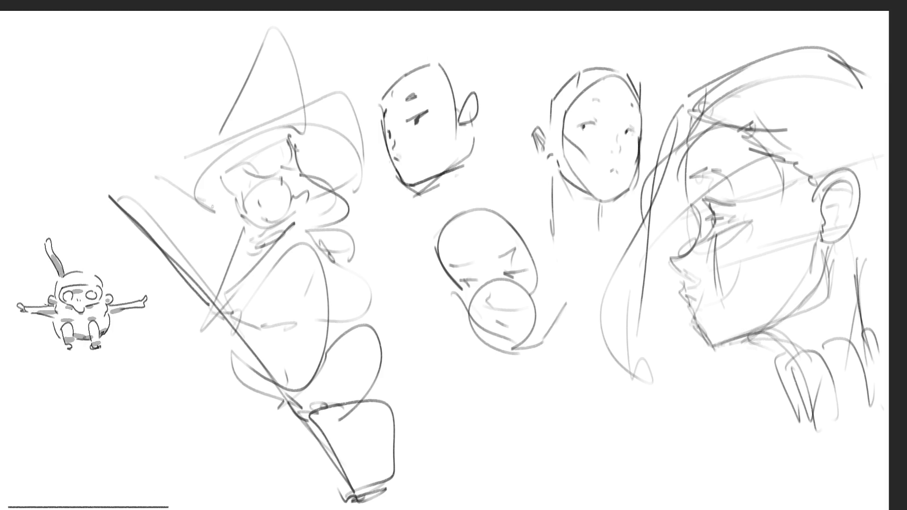
Redraw the hat's pointed tip and brim arc, adding a body loop and broomstick line.
mouse_move(225, 114)
mouse_down()
mouse_move(271, 21)
mouse_move(373, 83)
mouse_up()
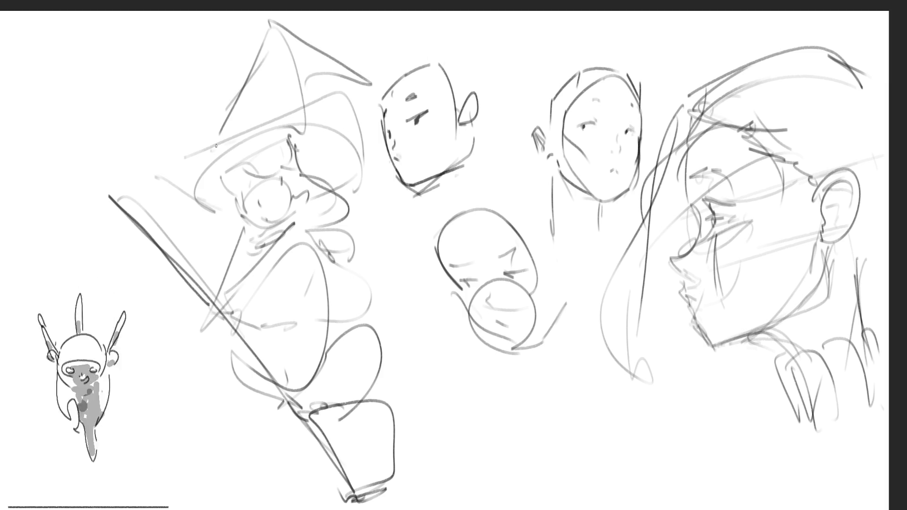
drag(224, 138, 360, 228)
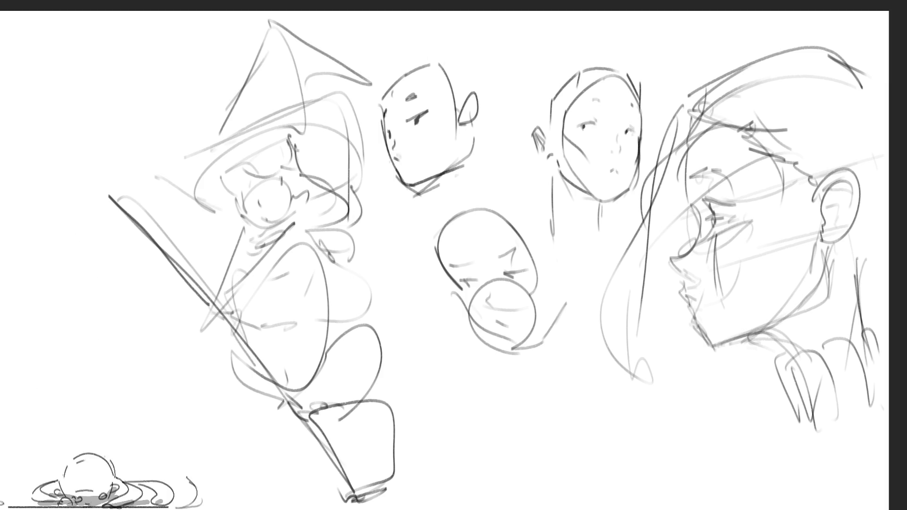
drag(234, 353, 291, 425)
drag(323, 355, 307, 426)
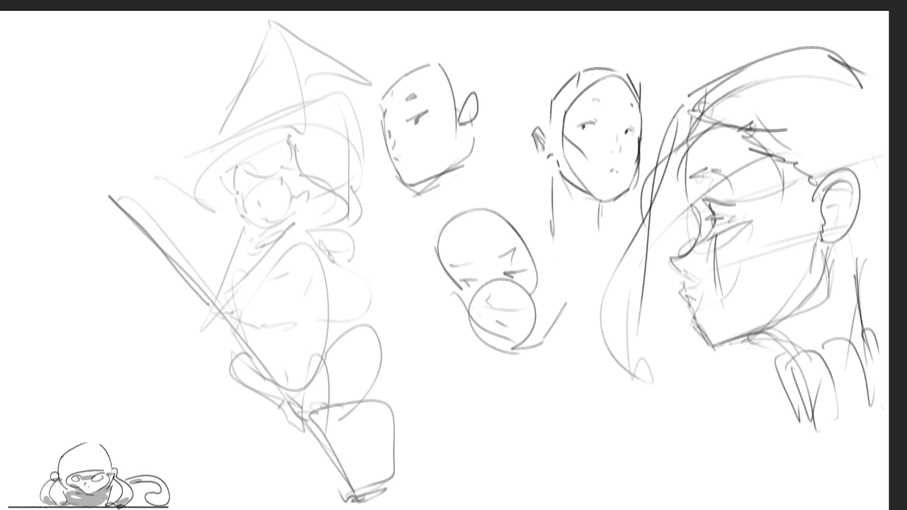
Darken the witch's head outline and add her eye and cheek strokes.
drag(294, 157, 333, 201)
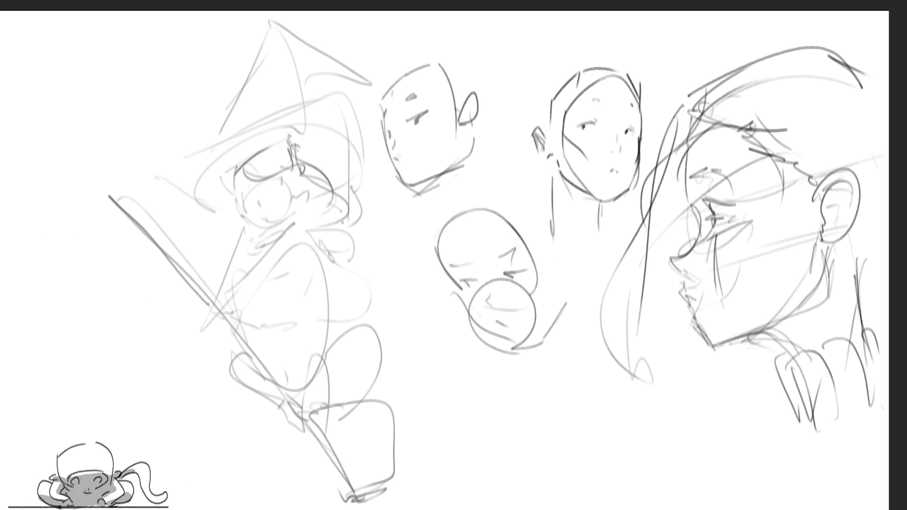
drag(298, 231, 344, 213)
drag(262, 195, 264, 198)
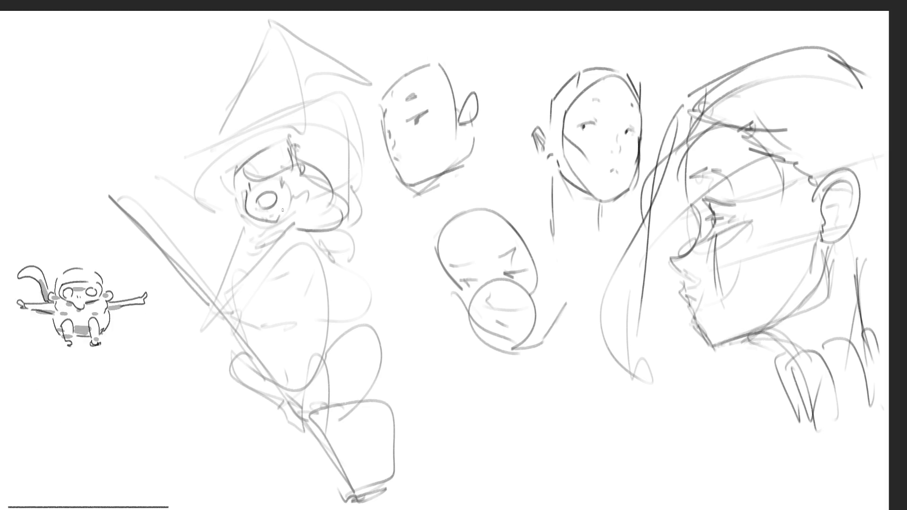
mouse_move(292, 185)
mouse_down()
mouse_move(283, 217)
mouse_move(306, 201)
mouse_up()
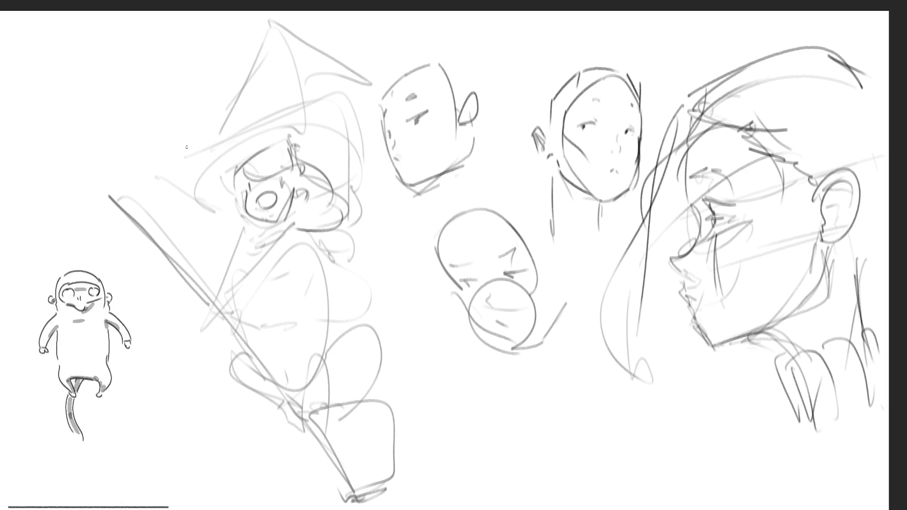
Draw a dark bowtie stroke over the witch and undo it, leaving a blank canvas.
mouse_move(186, 148)
mouse_down()
mouse_move(395, 263)
mouse_move(106, 118)
mouse_move(247, 204)
mouse_up()
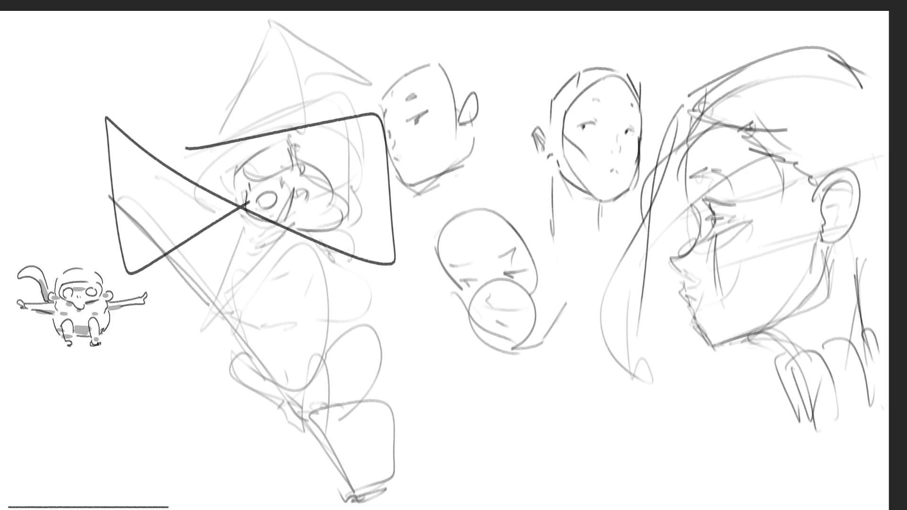
key(ctrl+z)
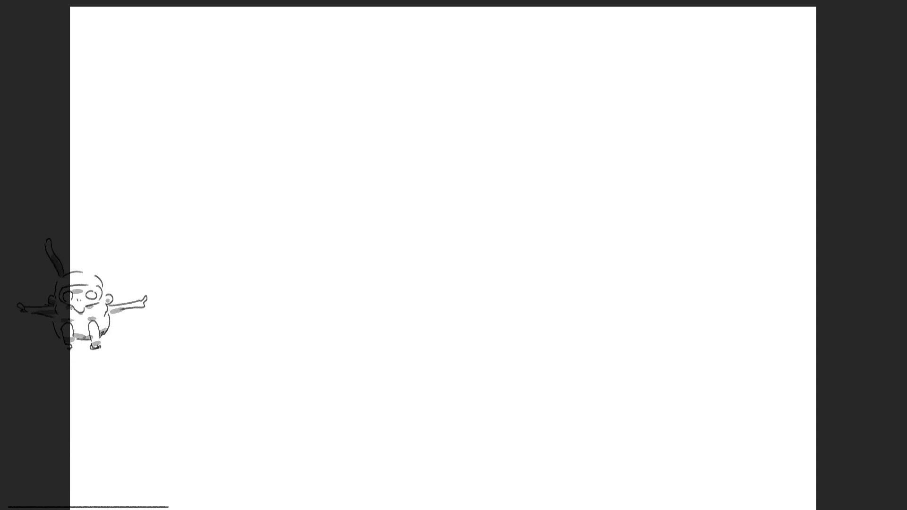
Enlarge the canvas bounds by dragging the corner outward and apply the new size.
key(c)
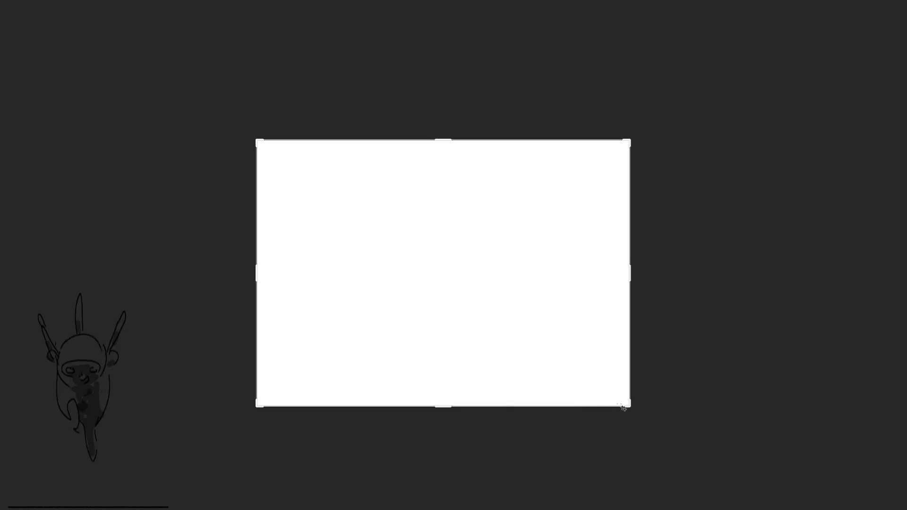
drag(623, 407, 559, 212)
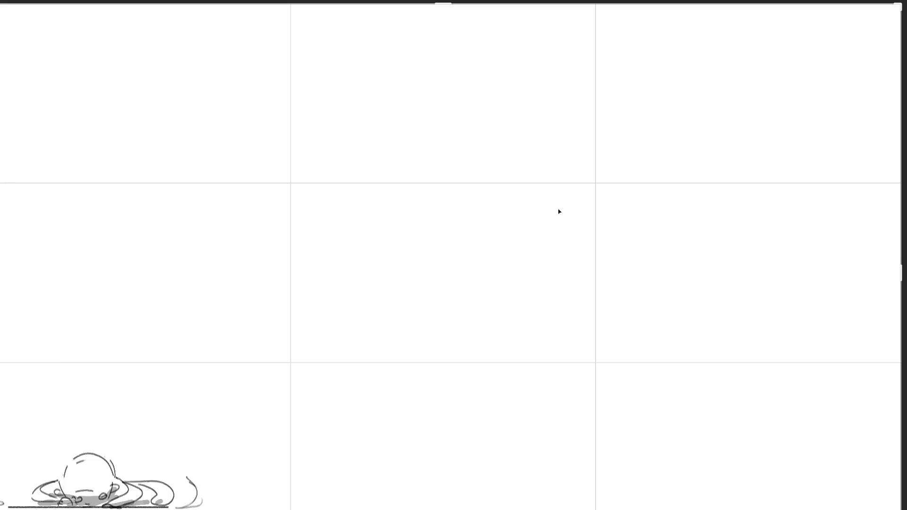
key(Return)
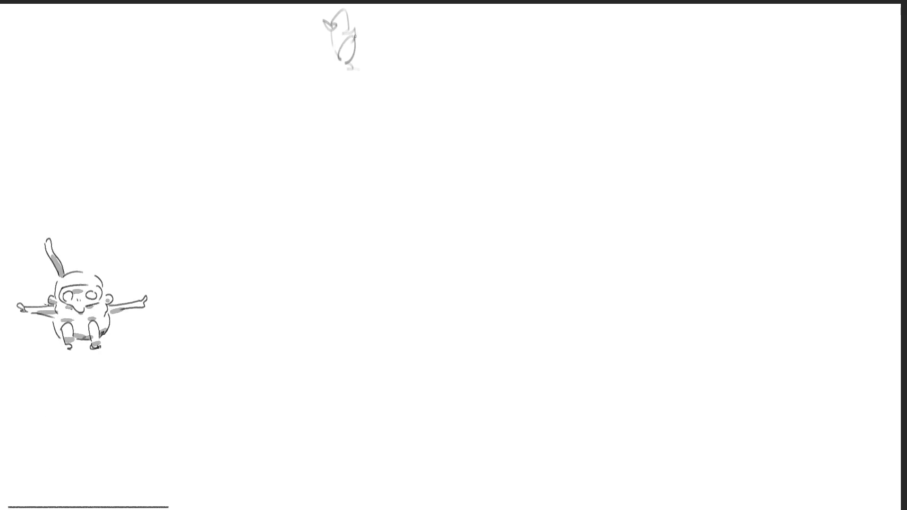
Scribble a rough head near the top and a bending figure's looped back and legs below.
drag(348, 43, 344, 83)
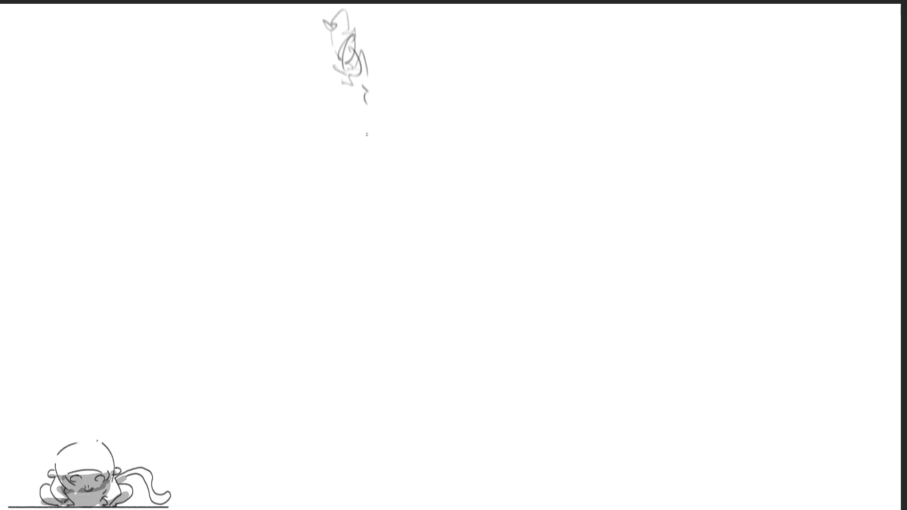
mouse_move(367, 134)
mouse_down()
mouse_move(380, 189)
mouse_move(396, 190)
mouse_move(401, 252)
mouse_up()
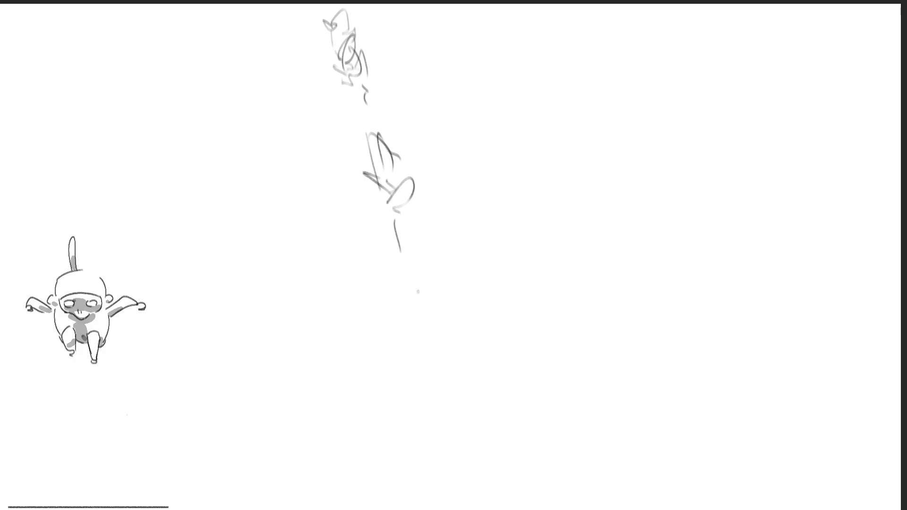
drag(401, 228, 406, 251)
drag(449, 286, 401, 380)
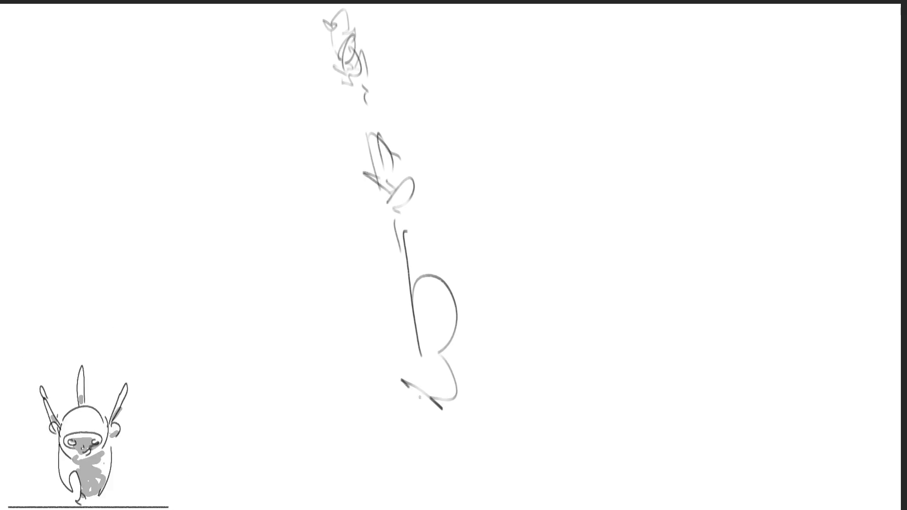
drag(464, 330, 470, 337)
drag(443, 282, 483, 354)
mouse_move(405, 341)
mouse_down()
mouse_move(413, 446)
mouse_move(506, 398)
mouse_up()
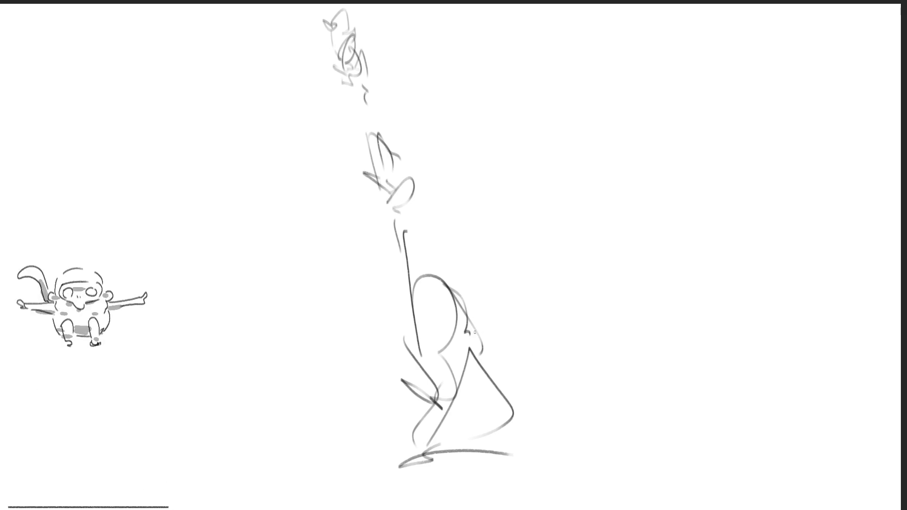
Build up large overlapping ovals, curves and zigzags at the lower right of the figure.
mouse_move(468, 332)
mouse_down()
mouse_move(512, 419)
mouse_move(494, 489)
mouse_move(587, 442)
mouse_up()
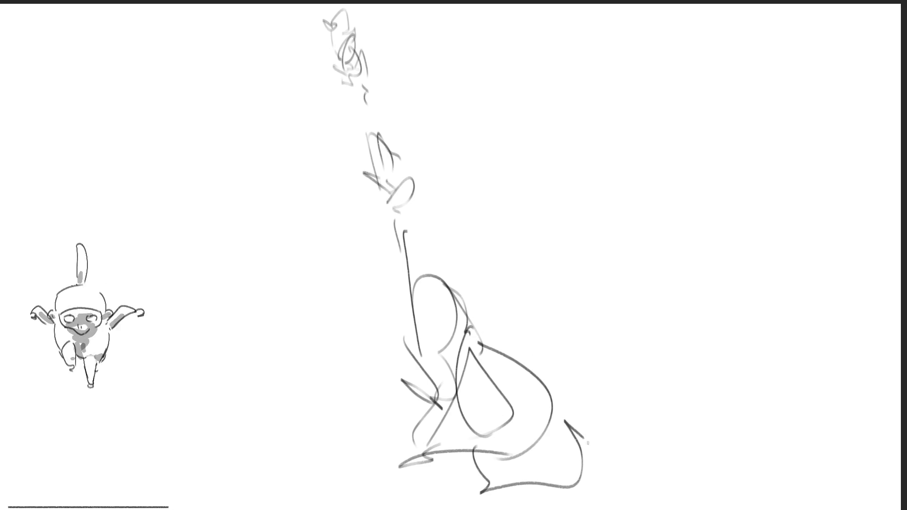
drag(561, 410, 547, 448)
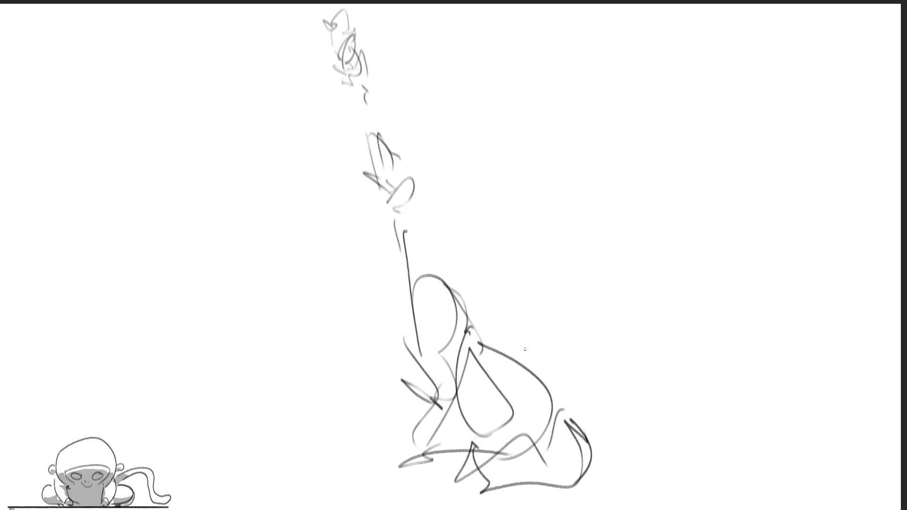
mouse_move(525, 349)
mouse_down()
mouse_move(510, 413)
mouse_move(554, 418)
mouse_move(614, 454)
mouse_move(560, 487)
mouse_up()
drag(525, 447, 546, 490)
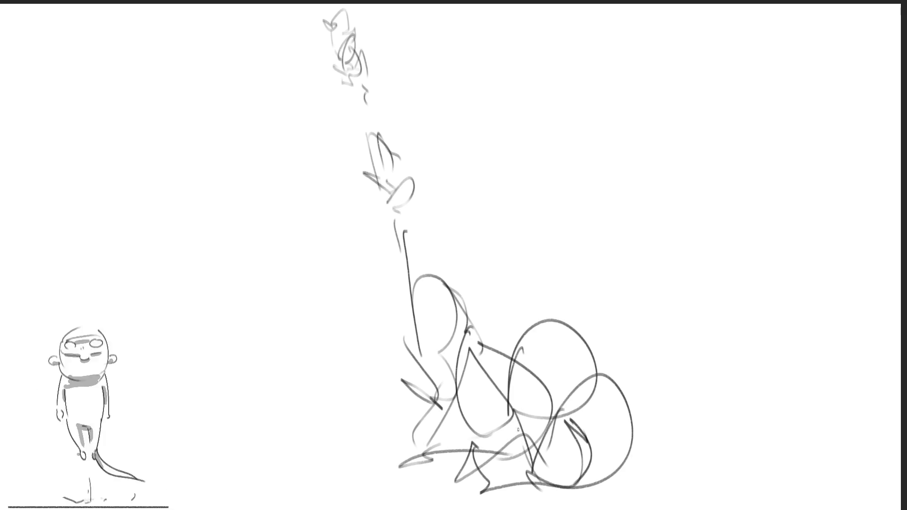
drag(567, 341, 560, 370)
mouse_move(554, 490)
mouse_down()
mouse_move(621, 445)
mouse_move(641, 463)
mouse_up()
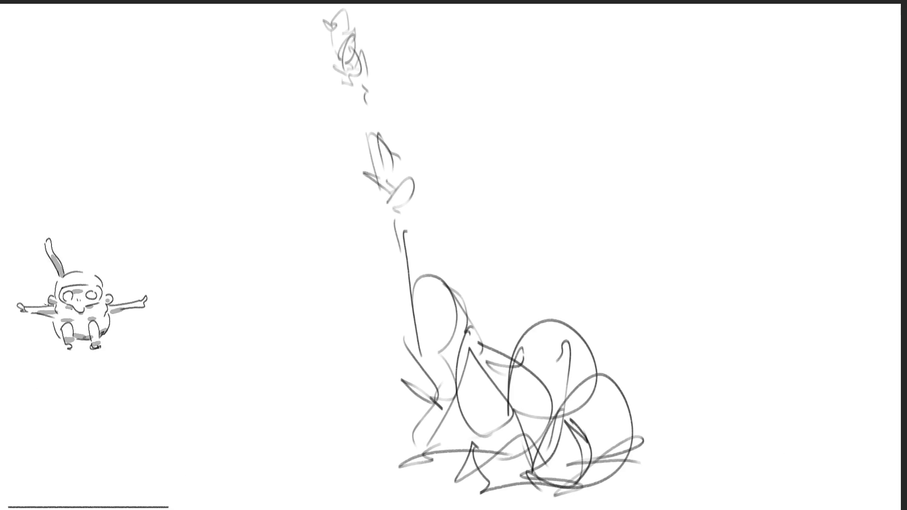
drag(489, 344, 525, 387)
mouse_move(603, 308)
mouse_down()
mouse_move(642, 351)
mouse_move(627, 417)
mouse_up()
drag(500, 394, 535, 471)
drag(537, 417, 578, 475)
drag(624, 352, 539, 474)
mouse_move(575, 358)
mouse_down()
mouse_move(549, 494)
mouse_move(644, 481)
mouse_up()
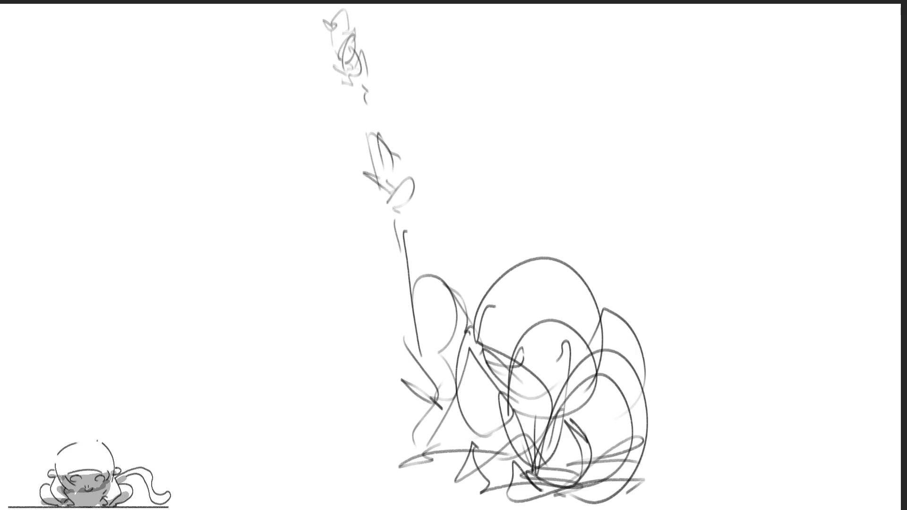
Add large ovals, hatching and sweeping curves across the left side of the mass.
mouse_move(397, 273)
mouse_down()
mouse_move(475, 195)
mouse_move(560, 255)
mouse_move(489, 408)
mouse_up()
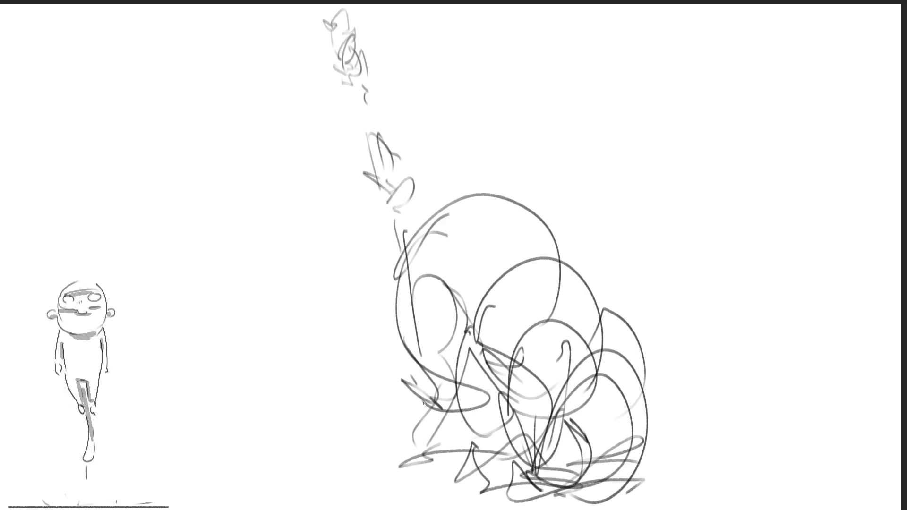
mouse_move(525, 355)
mouse_down()
mouse_move(397, 425)
mouse_move(397, 507)
mouse_up()
drag(440, 386, 539, 475)
drag(425, 504, 546, 433)
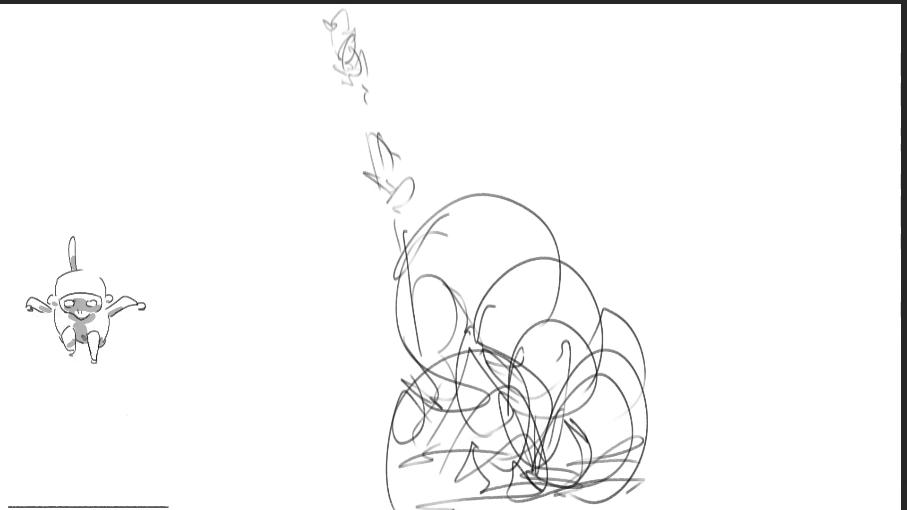
drag(298, 259, 386, 178)
drag(326, 181, 426, 312)
mouse_move(251, 326)
mouse_down()
mouse_move(419, 191)
mouse_move(319, 355)
mouse_move(443, 237)
mouse_up()
drag(447, 269, 362, 340)
drag(252, 390, 344, 348)
drag(234, 340, 382, 443)
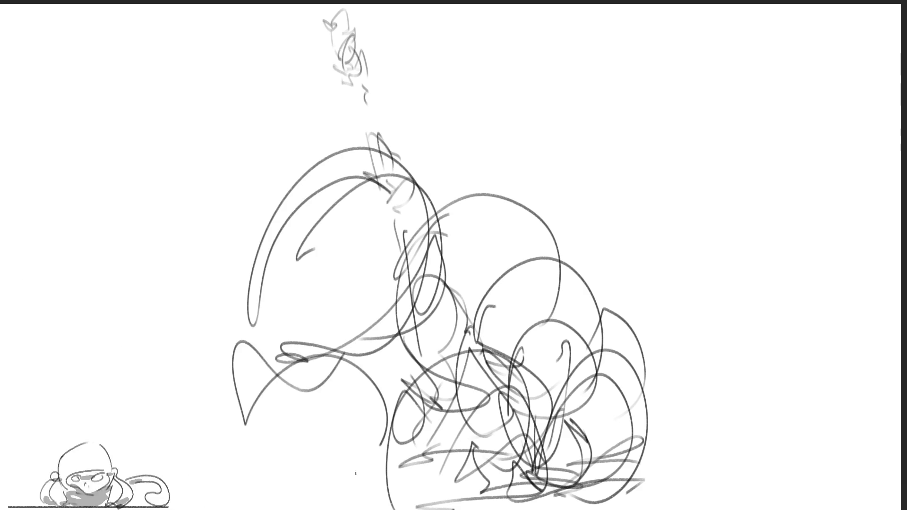
drag(291, 447, 380, 489)
mouse_move(244, 424)
mouse_down()
mouse_move(223, 507)
mouse_move(365, 505)
mouse_up()
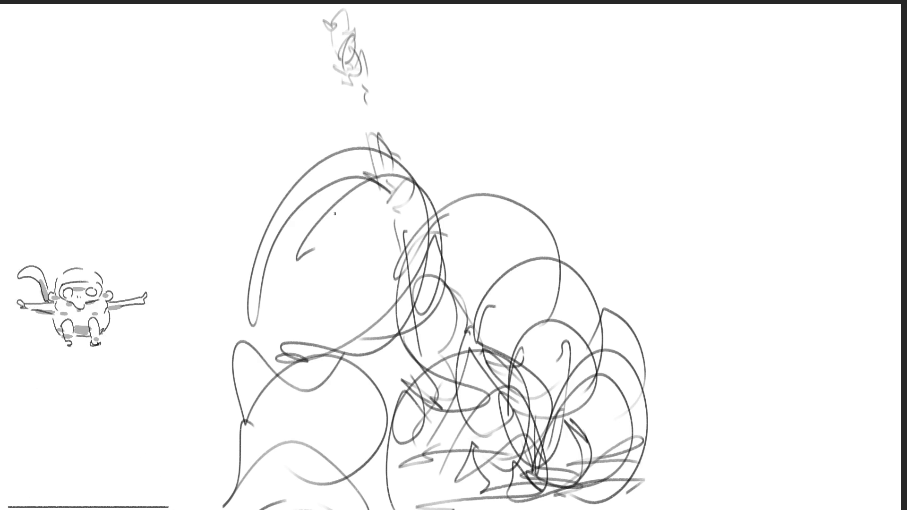
Scribble dense loops over the lower left and centre, thickening the tangle.
mouse_move(266, 297)
mouse_down()
mouse_move(346, 212)
mouse_move(273, 355)
mouse_move(419, 436)
mouse_up()
drag(397, 468, 244, 378)
drag(244, 426, 397, 497)
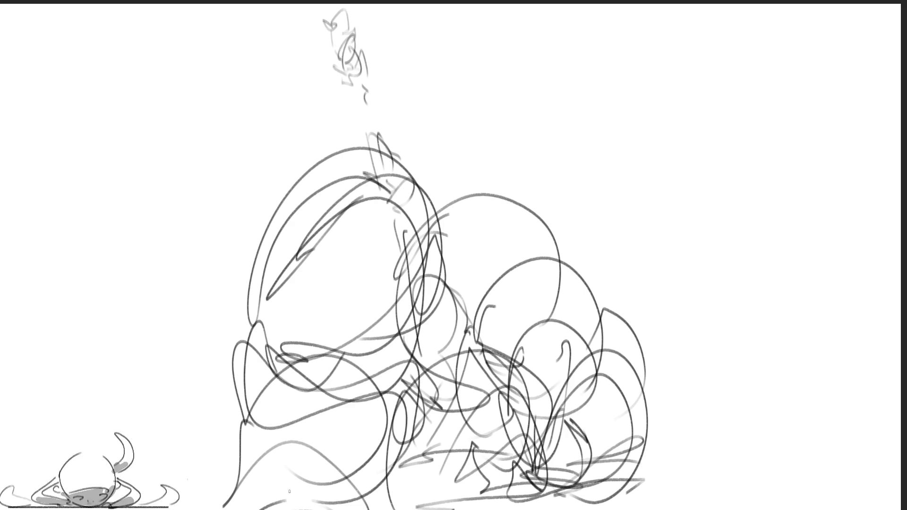
drag(234, 354, 195, 454)
drag(228, 496, 383, 483)
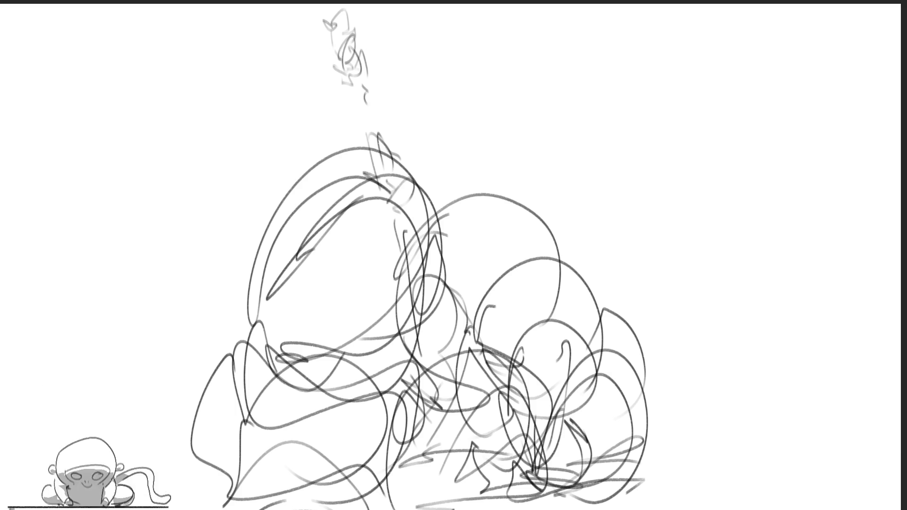
drag(297, 417, 461, 320)
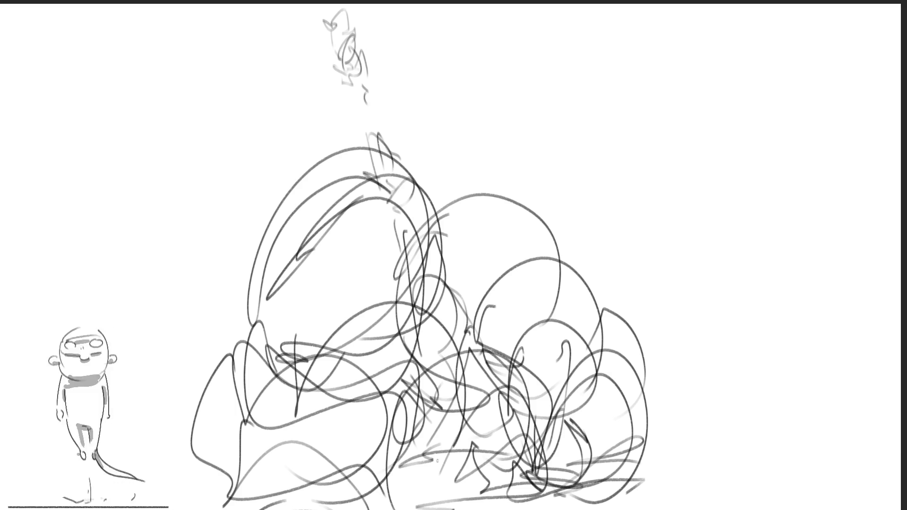
drag(287, 474, 343, 480)
drag(436, 475, 460, 509)
mouse_move(350, 324)
mouse_down()
mouse_move(257, 439)
mouse_move(183, 471)
mouse_up()
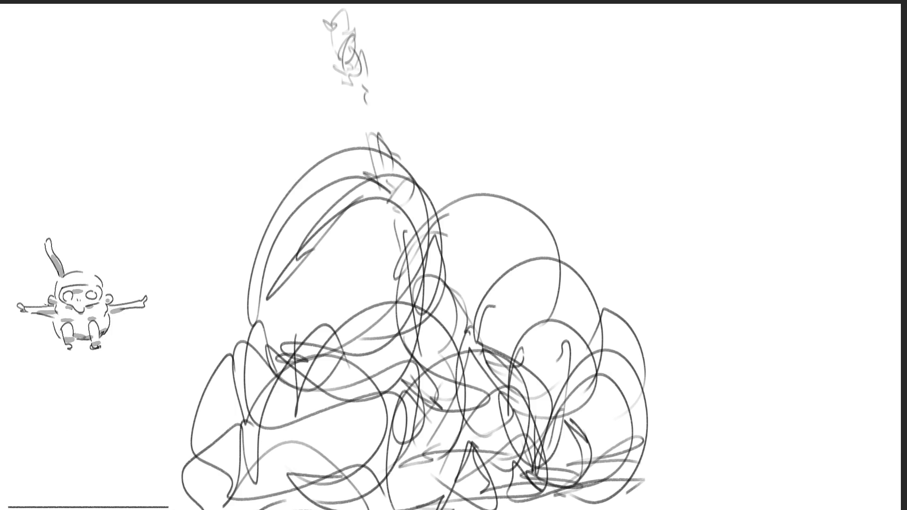
mouse_move(303, 451)
mouse_down()
mouse_move(334, 353)
mouse_move(333, 490)
mouse_move(491, 500)
mouse_up()
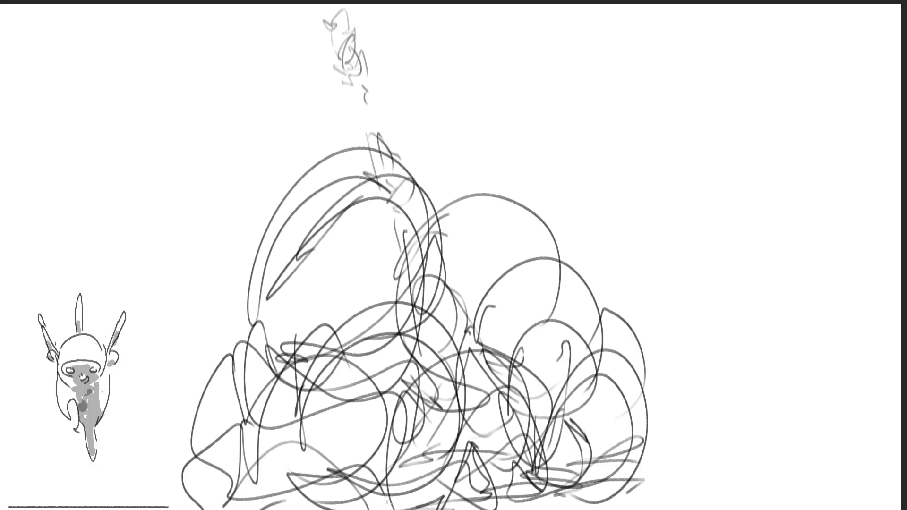
drag(426, 490, 249, 497)
drag(323, 360, 221, 460)
drag(183, 500, 218, 505)
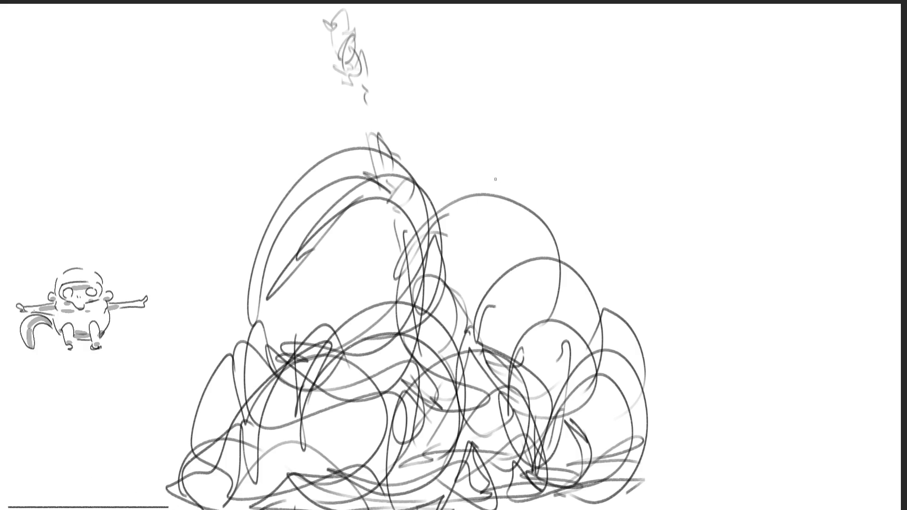
Start a new shape at upper right with an arc, pointed peak, curls and closing loop.
drag(505, 146, 641, 197)
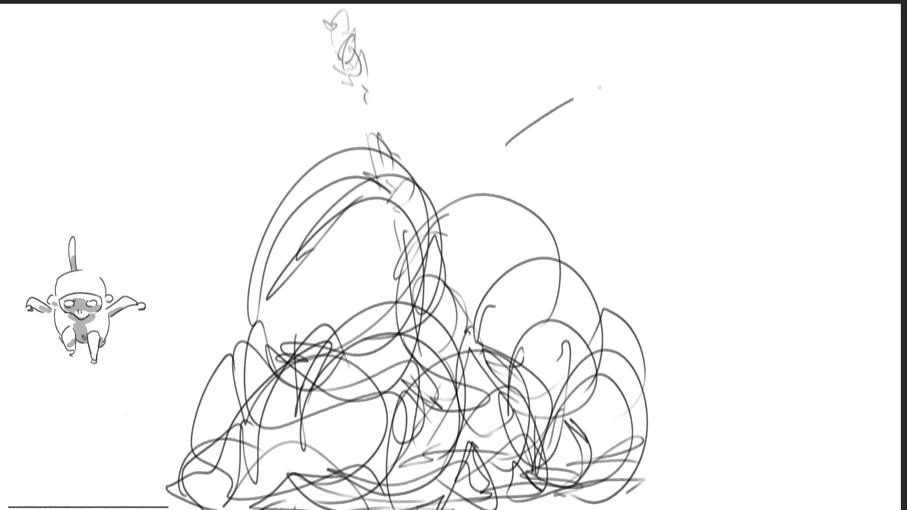
drag(527, 115, 564, 87)
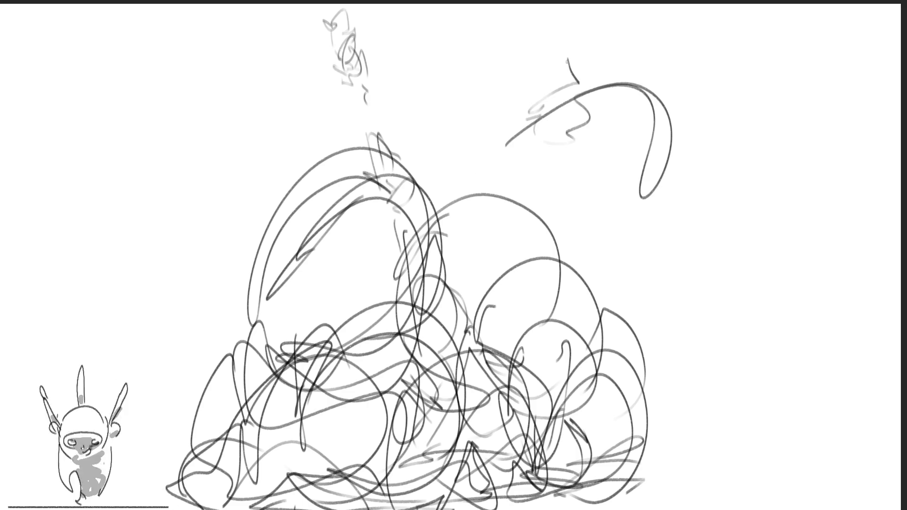
drag(508, 132, 567, 58)
drag(520, 146, 574, 131)
drag(649, 143, 638, 214)
drag(581, 234, 617, 210)
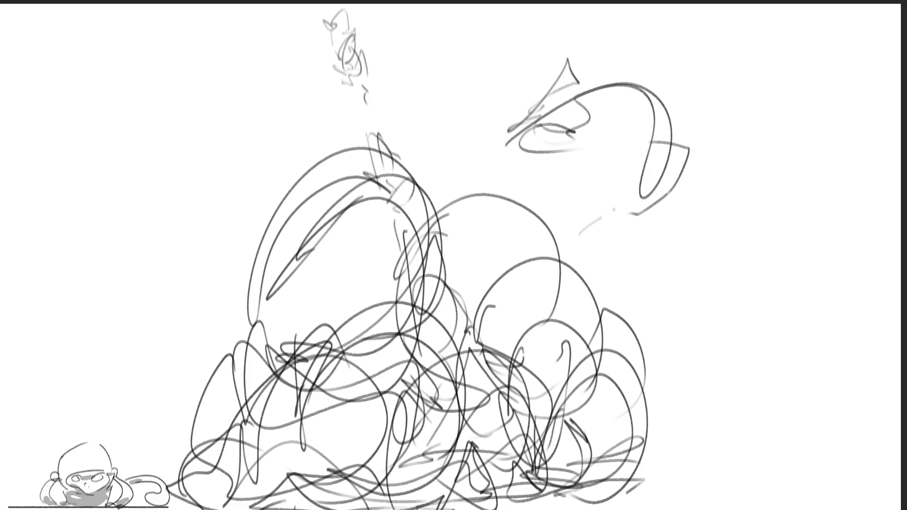
Draw long diagonal strokes forming a tube-like body with a bump and lower curve.
drag(550, 99, 429, 213)
drag(502, 135, 339, 272)
drag(363, 353, 549, 197)
mouse_move(620, 168)
mouse_down()
mouse_move(597, 182)
mouse_move(440, 357)
mouse_up()
drag(558, 253, 407, 400)
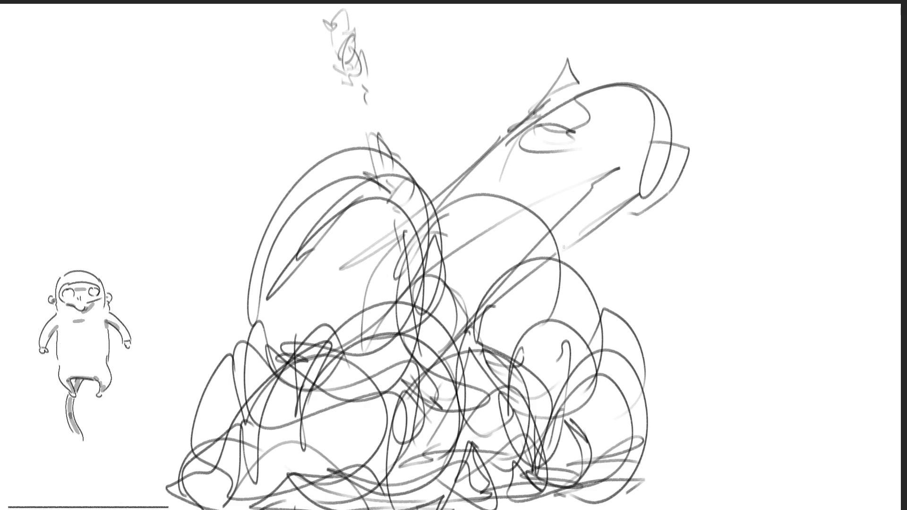
drag(611, 207, 591, 225)
drag(702, 188, 601, 243)
drag(424, 175, 471, 169)
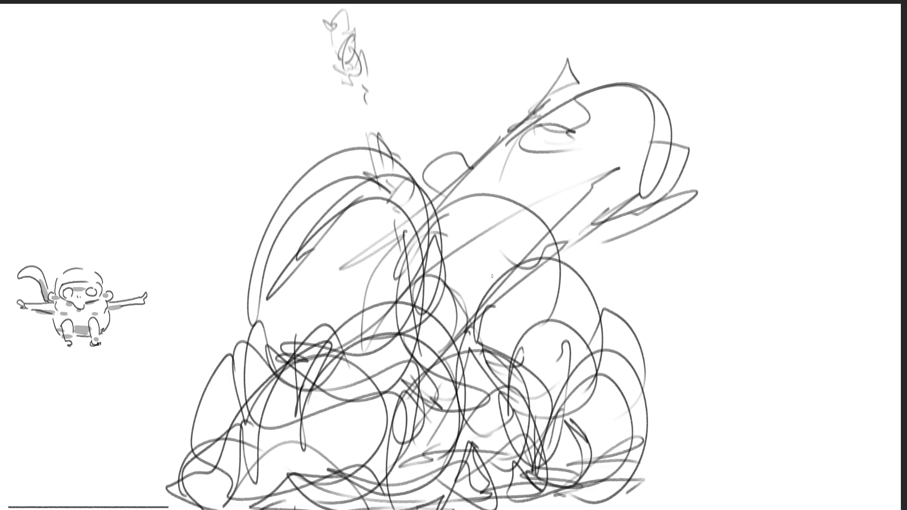
drag(512, 274, 488, 341)
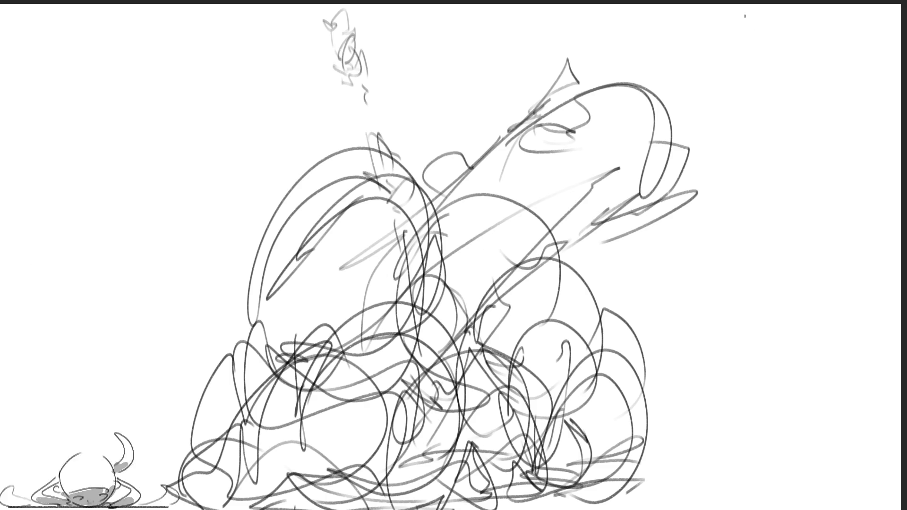
Sketch loose sweeping strokes across the top-right corner of the canvas.
drag(663, 33, 869, 64)
drag(658, 65, 868, 107)
drag(677, 15, 801, 86)
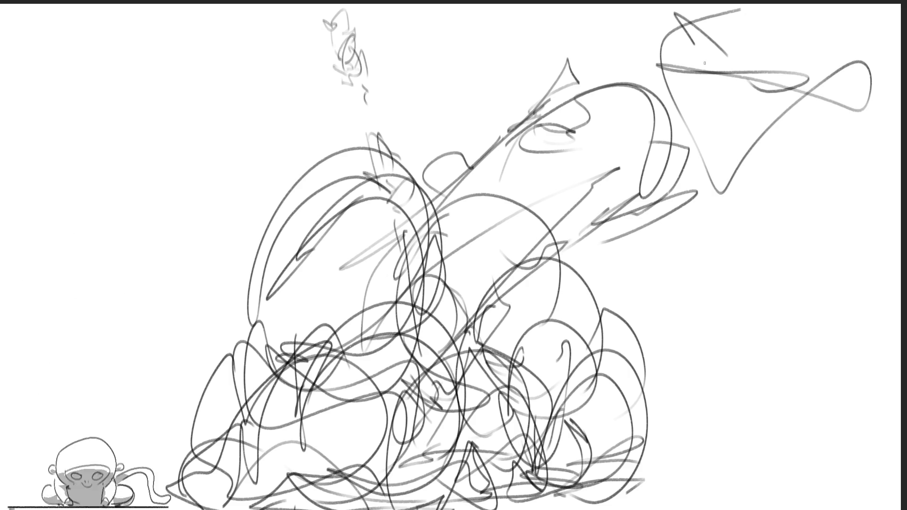
mouse_move(758, 162)
mouse_down()
mouse_move(867, 130)
mouse_move(859, 183)
mouse_up()
drag(669, 35, 628, 146)
drag(695, 191, 901, 153)
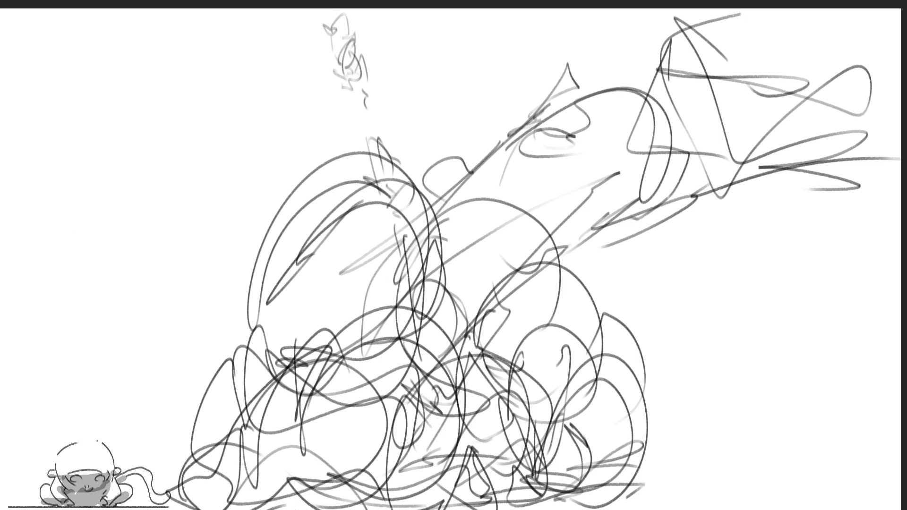
Delete the scribbled strokes, leaving only the long diagonal sketch.
key(Delete)
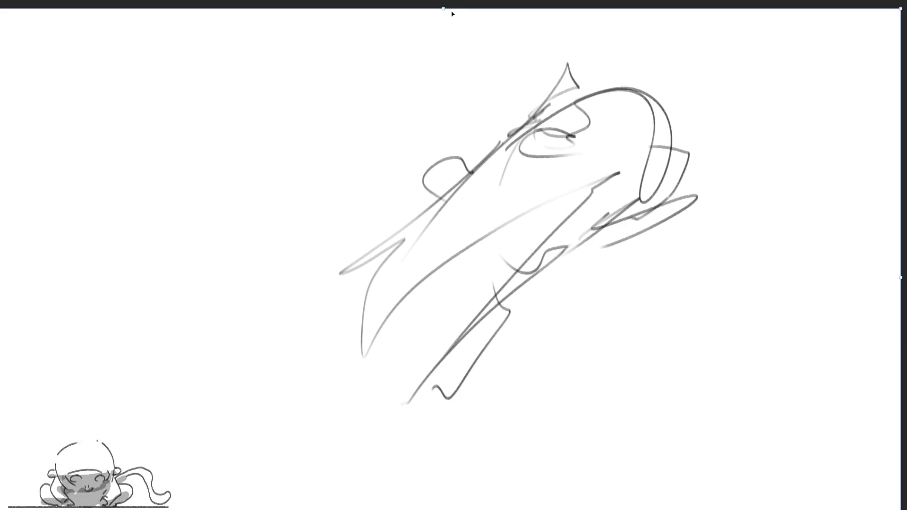
Zoom out, select the area around the diagonal sketch and start a free transform.
key(ctrl+minus)
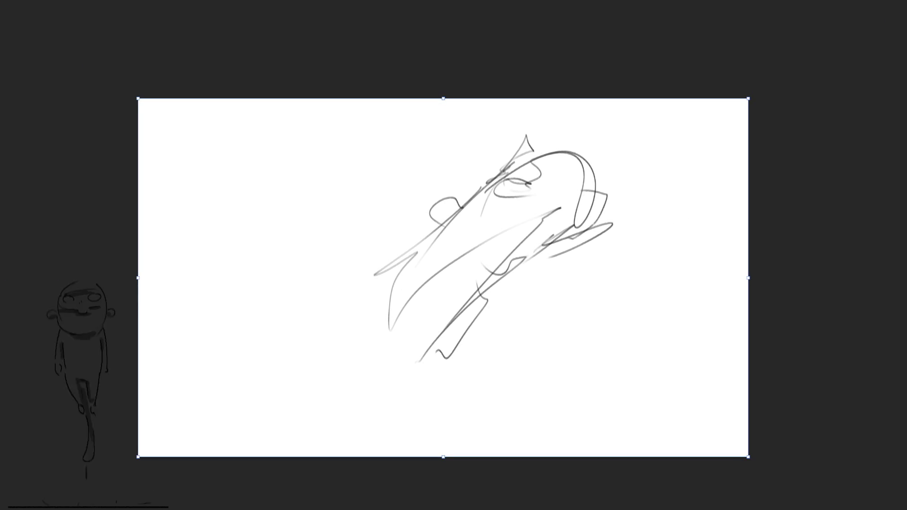
key(Return)
drag(601, 348, 640, 397)
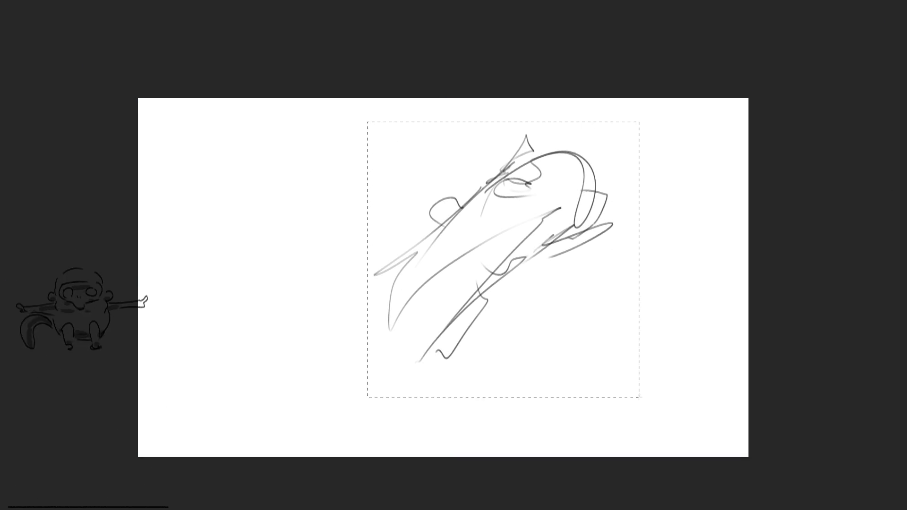
key(ctrl+t)
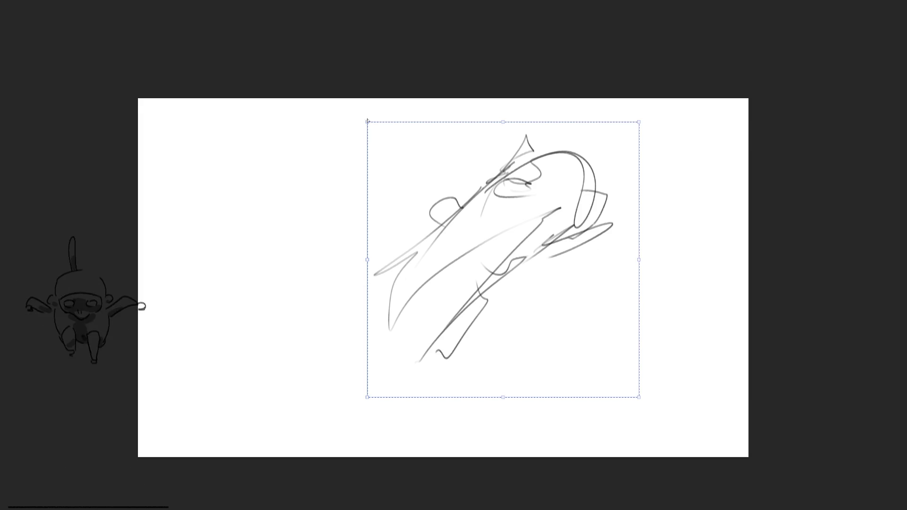
Stretch and skew the sketch into a larger slanted shape, commit, and step to the scribble frame.
drag(505, 133, 385, 112)
key(ctrl+z)
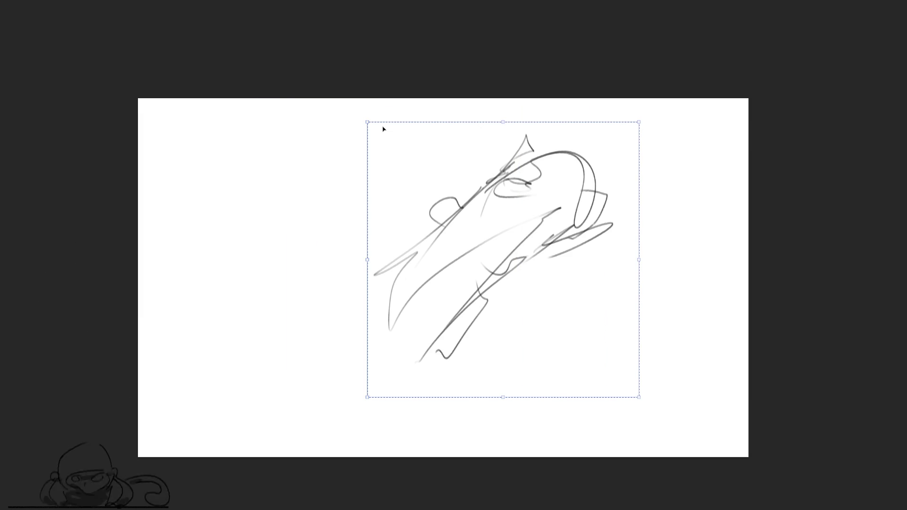
ctrl+drag(367, 122, 192, 101)
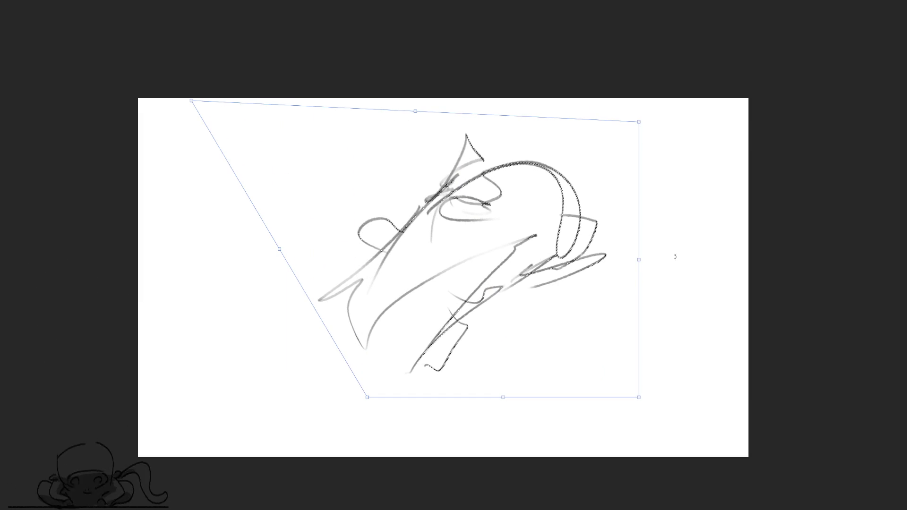
ctrl+drag(638, 259, 711, 273)
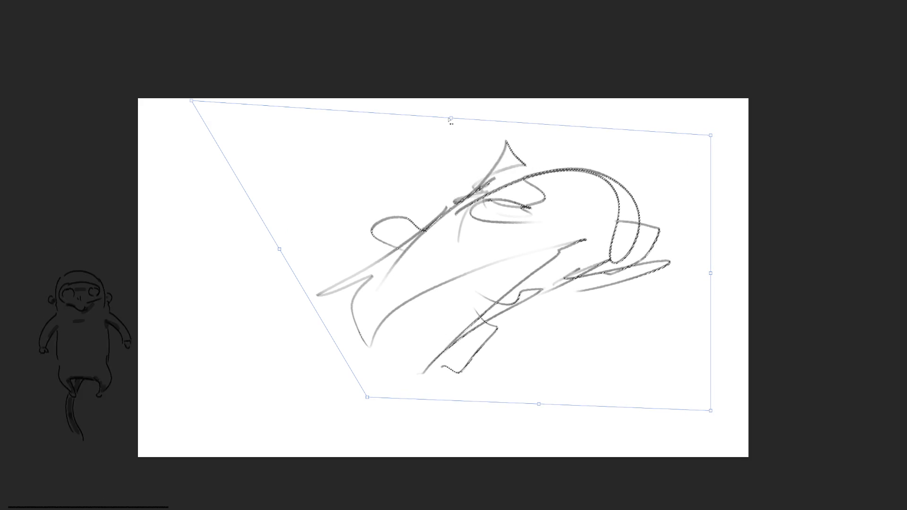
ctrl+drag(631, 129, 581, 43)
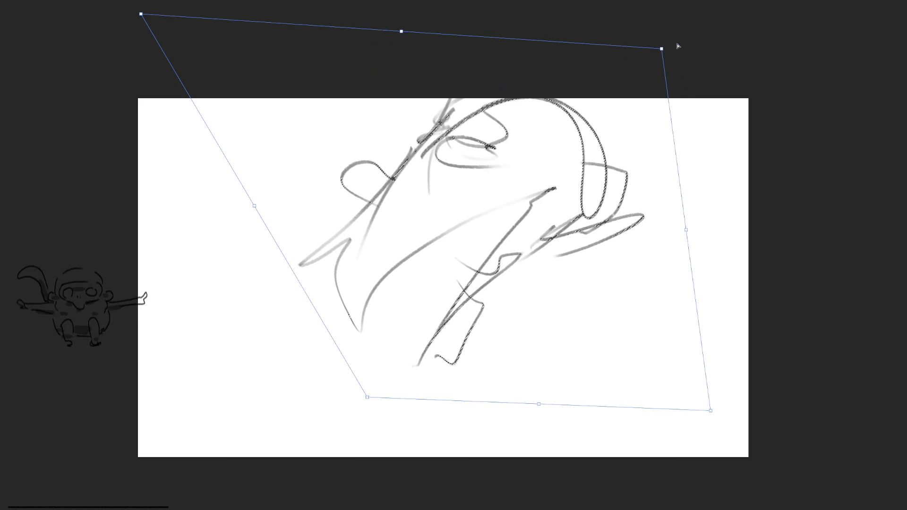
ctrl+drag(661, 48, 679, 40)
drag(627, 126, 662, 164)
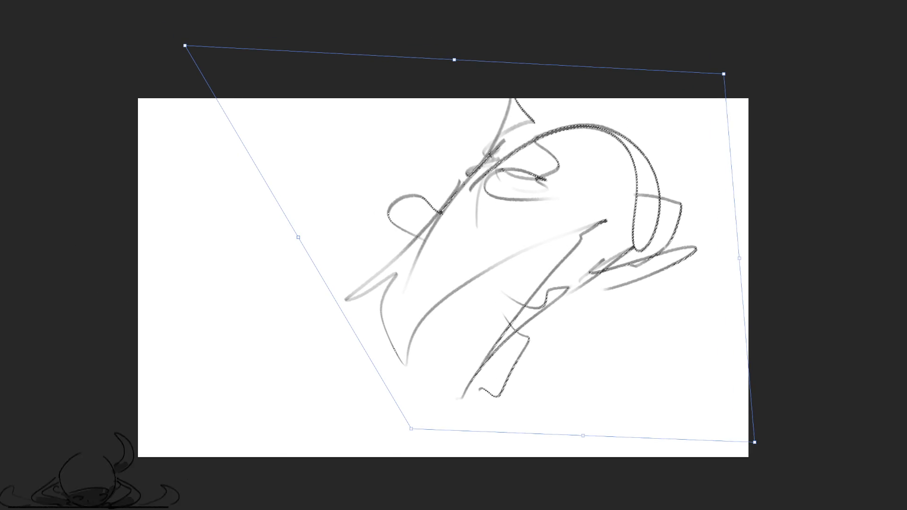
key(Return)
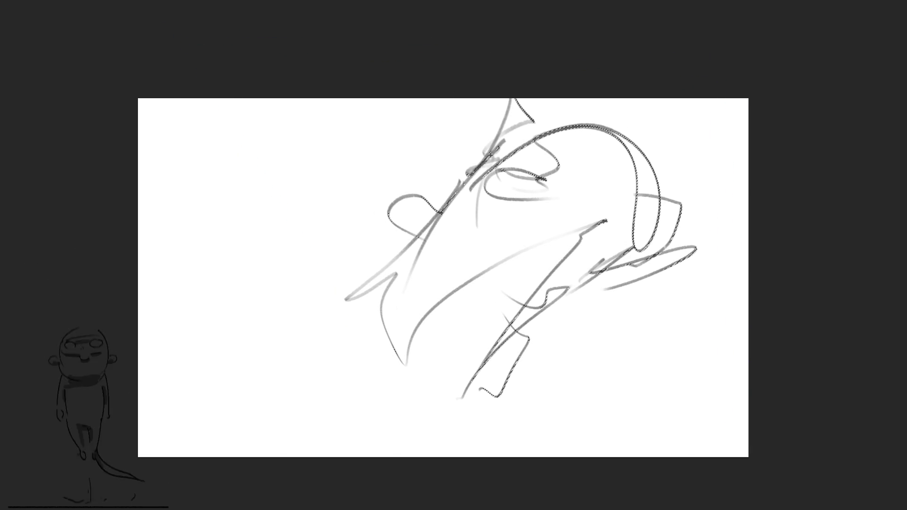
key(Right)
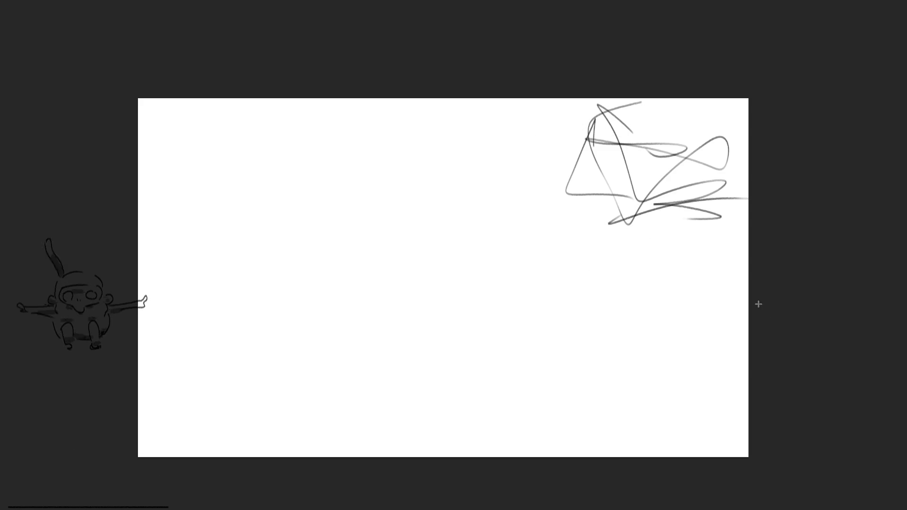
Transform the scribble taller with its top skewed left, and commit.
key(ctrl+t)
drag(654, 229, 698, 401)
drag(564, 94, 433, 86)
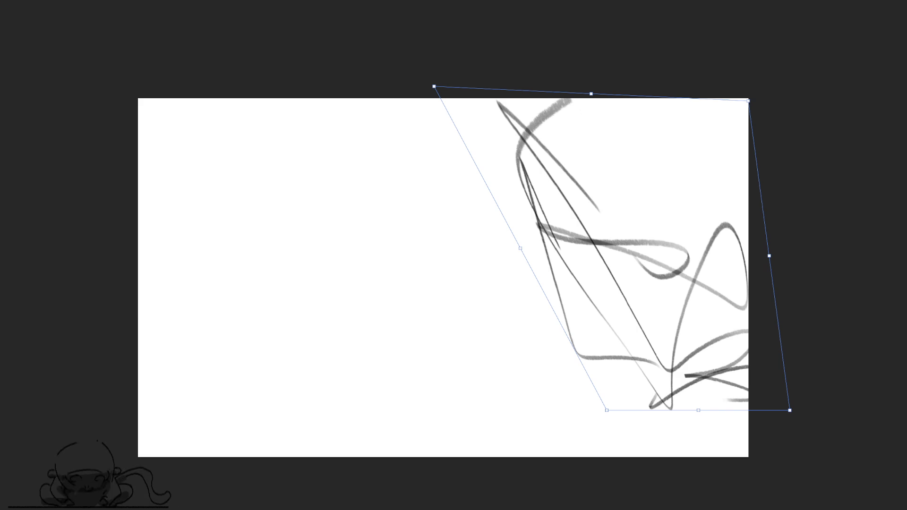
key(Return)
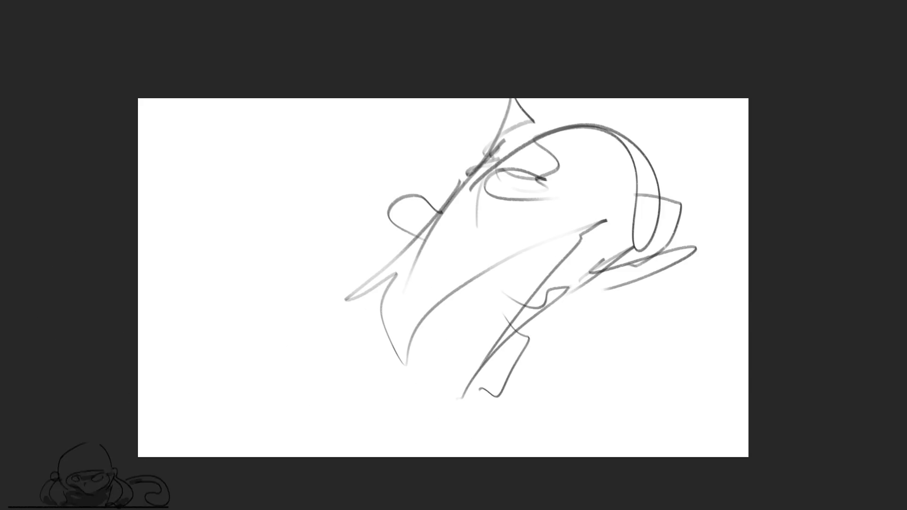
Rotate and rescale the figure sketch with a slight tilt, and commit.
key(ctrl+t)
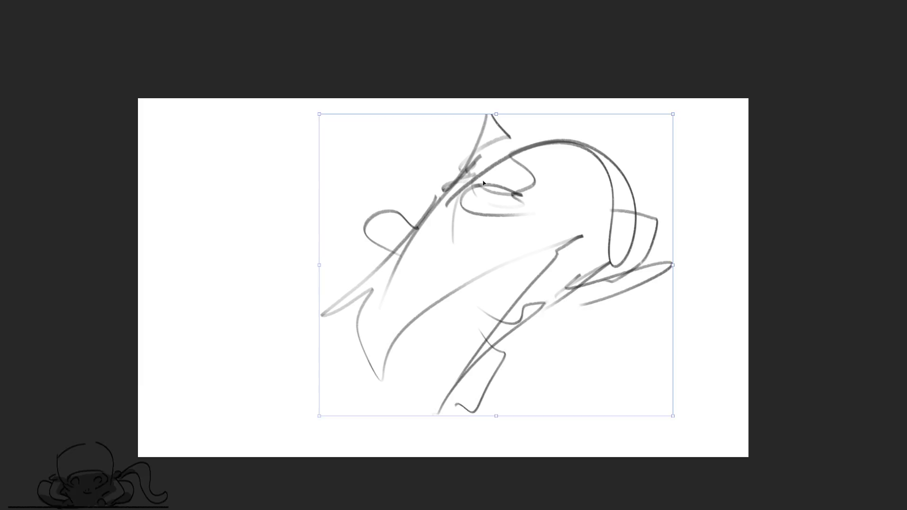
drag(601, 365, 467, 191)
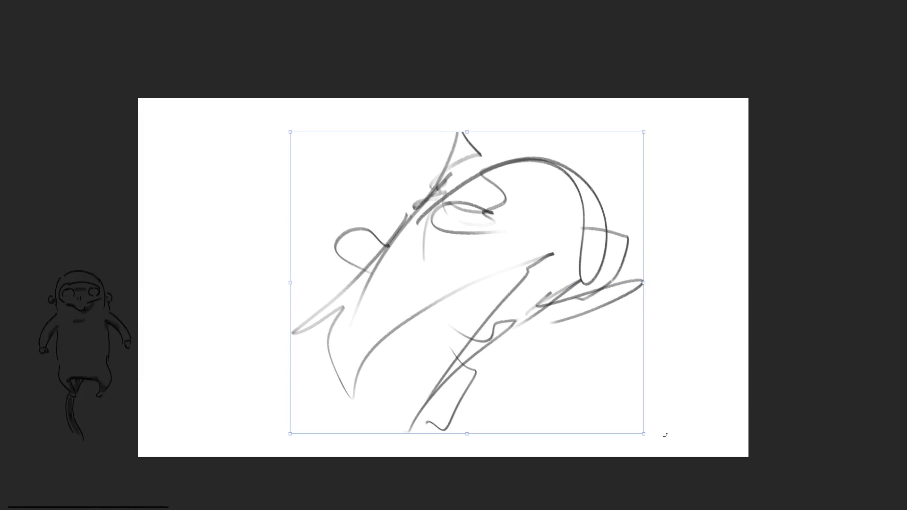
drag(665, 435, 545, 341)
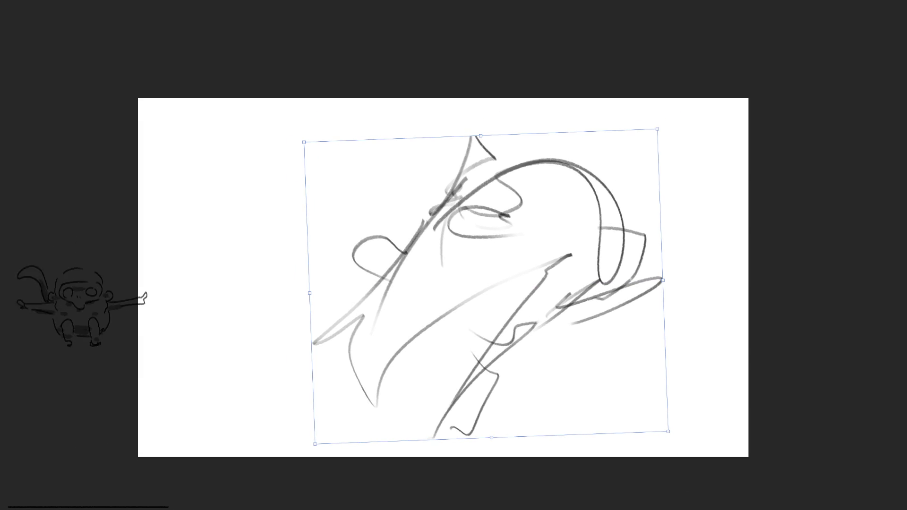
key(Return)
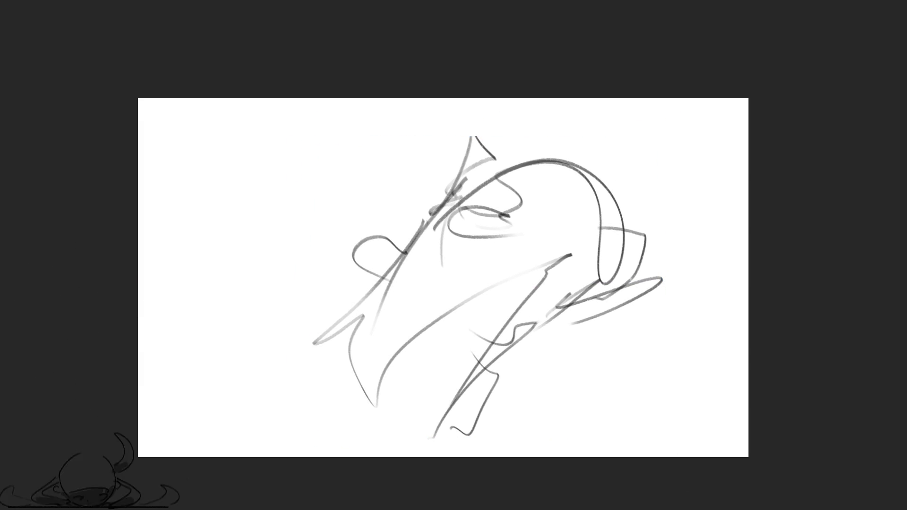
Move the scribble strokes left and stretch them wider, and commit.
key(ctrl+t)
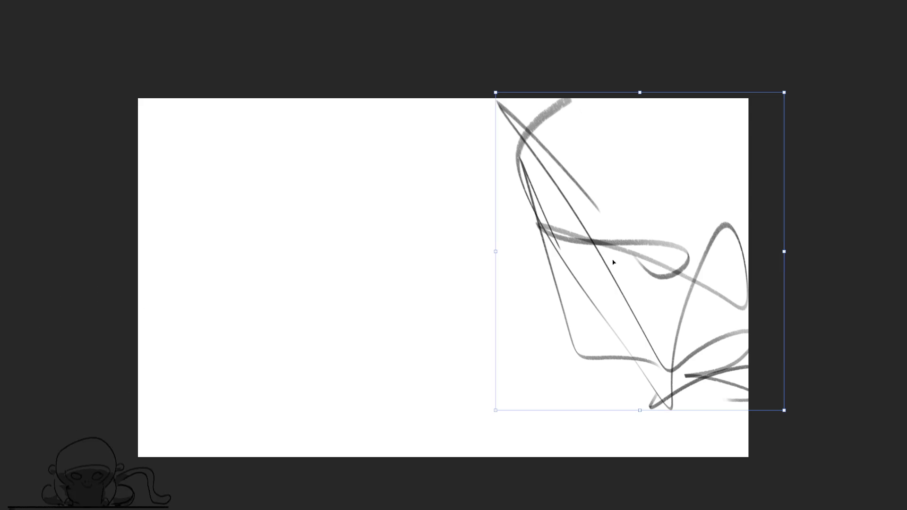
drag(582, 282, 491, 282)
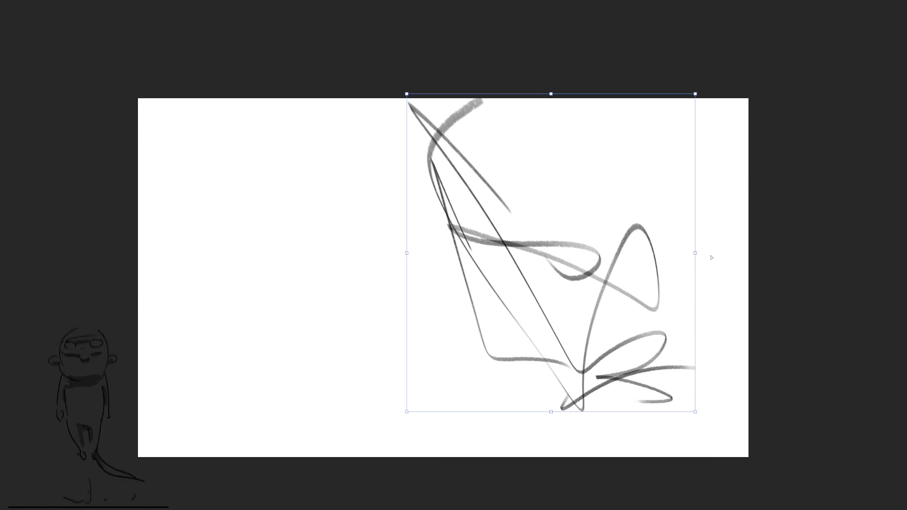
drag(711, 257, 782, 258)
key(Return)
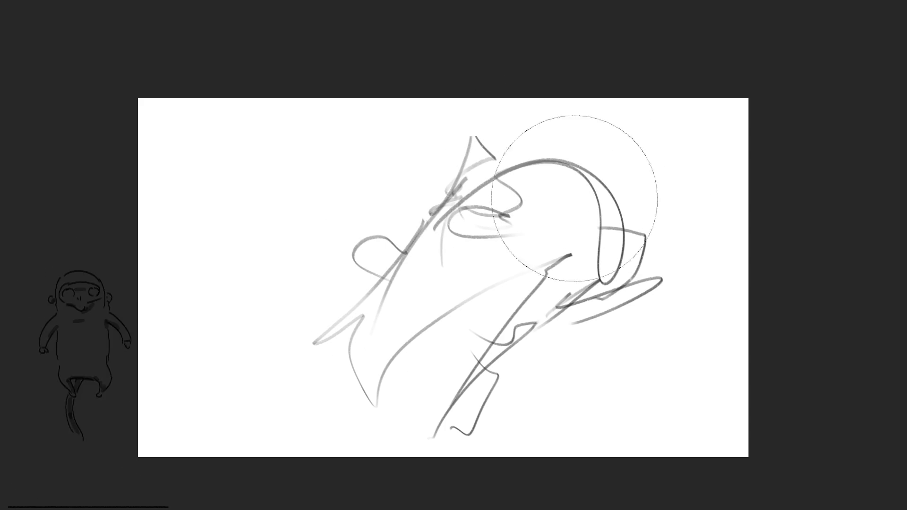
Fade the figure sketch to light grey, then draw a darker face outline and eye marks, undoing one arc.
mouse_move(575, 198)
mouse_down()
mouse_move(531, 375)
mouse_move(300, 324)
mouse_move(638, 233)
mouse_move(530, 168)
mouse_up()
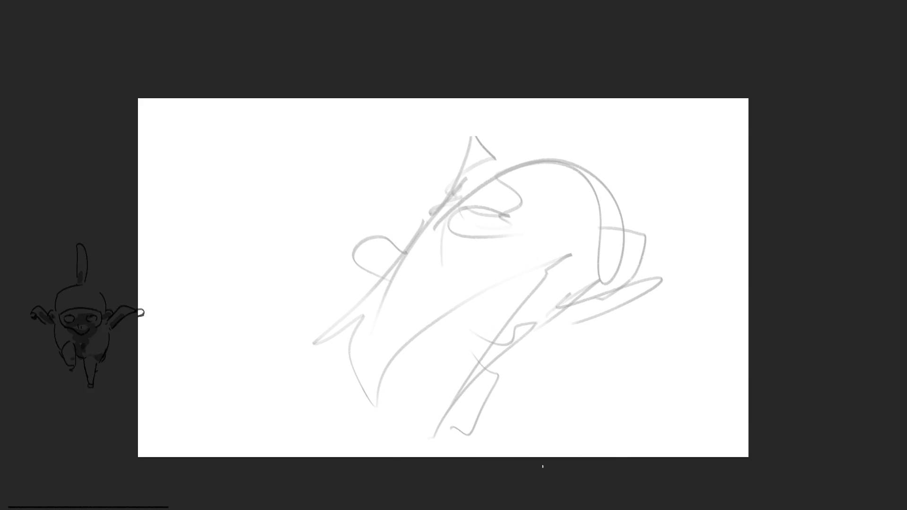
mouse_move(512, 196)
mouse_down()
mouse_move(467, 198)
mouse_move(619, 216)
mouse_up()
key(ctrl+z)
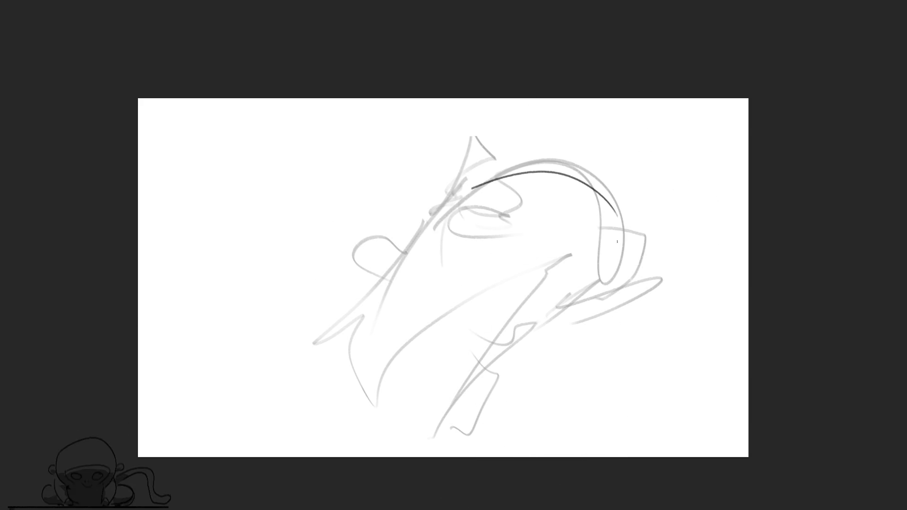
mouse_move(484, 184)
mouse_down()
mouse_move(483, 248)
mouse_move(516, 301)
mouse_move(553, 283)
mouse_up()
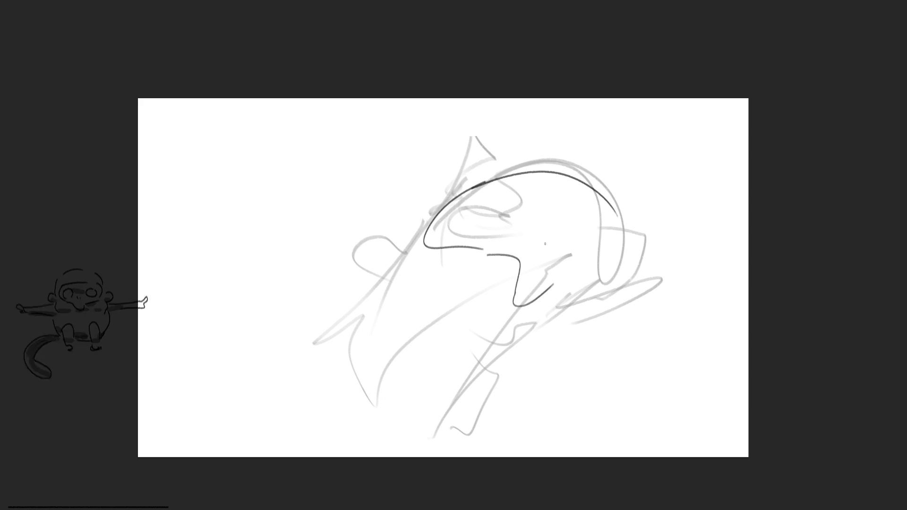
drag(546, 238, 535, 270)
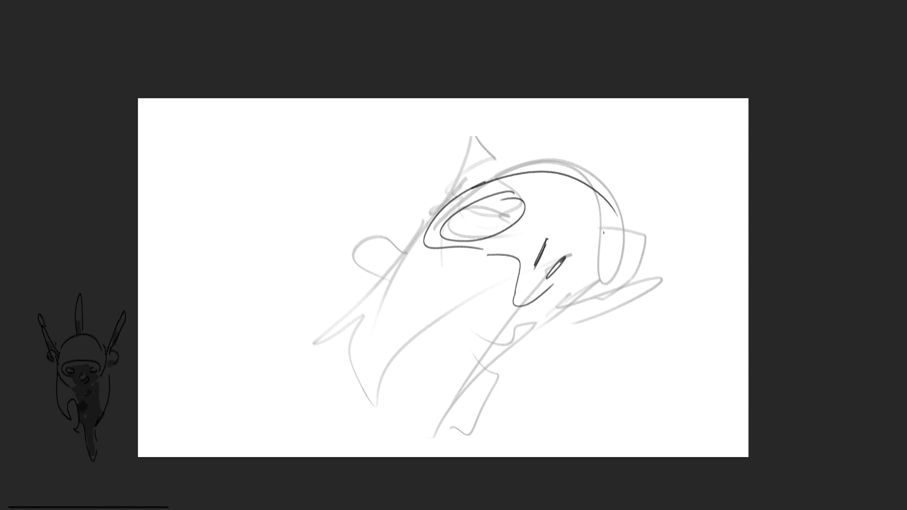
drag(603, 233, 611, 278)
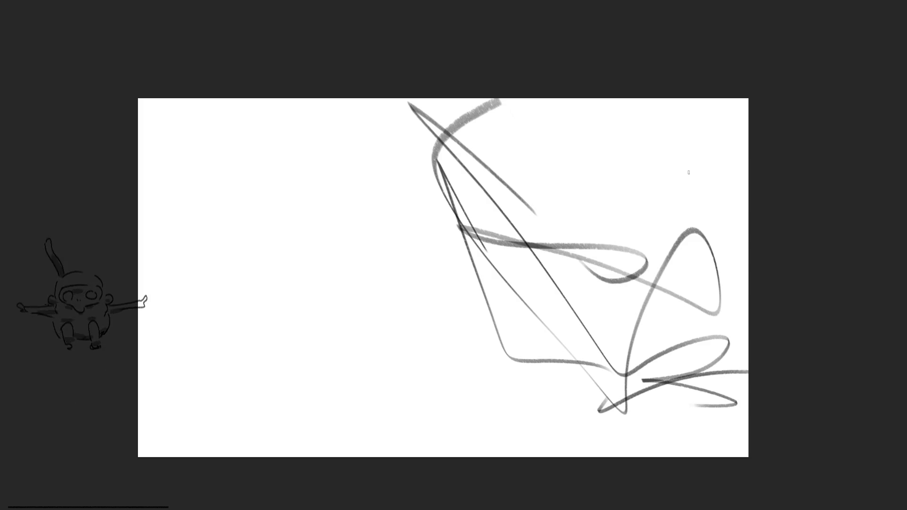
Draw a thick circle at upper right with long looping curves trailing down the canvas.
drag(691, 129, 660, 136)
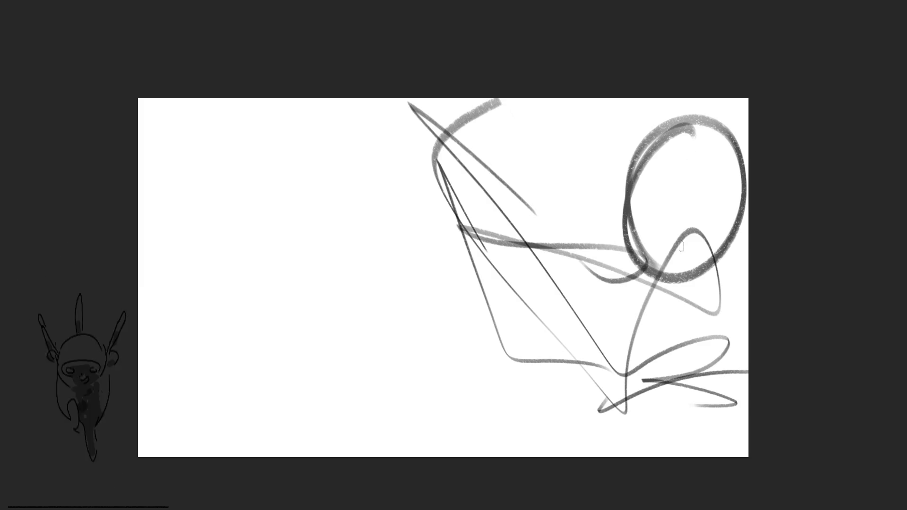
drag(636, 105, 734, 318)
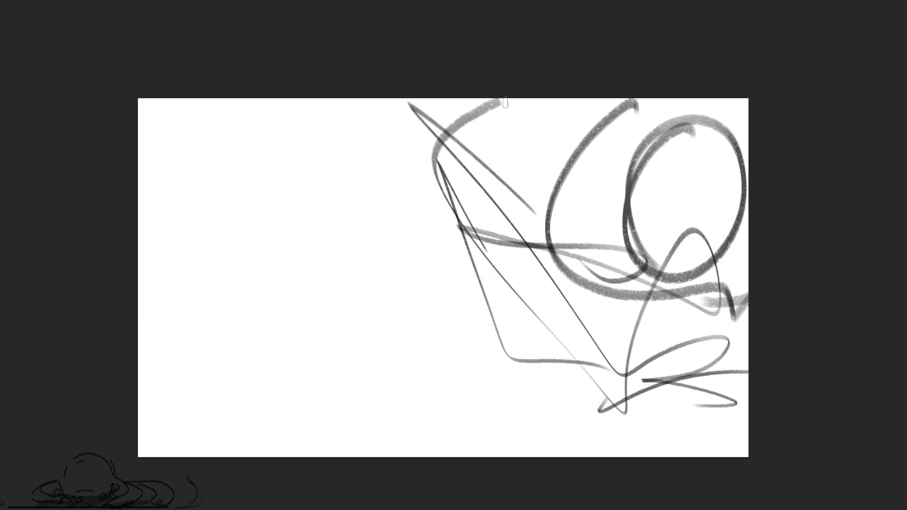
mouse_move(505, 103)
mouse_down()
mouse_move(512, 320)
mouse_move(620, 434)
mouse_move(731, 439)
mouse_up()
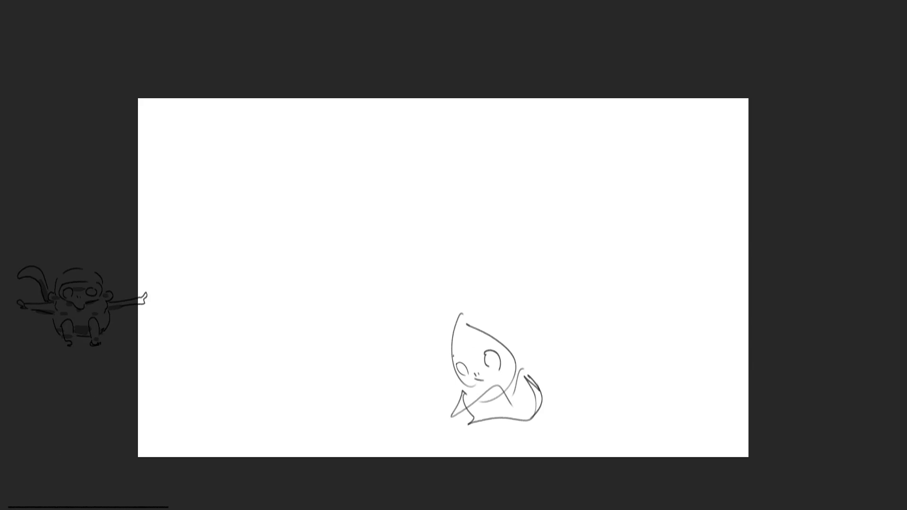
Add a hat, ear, tail stroke and body curve to the seated creature.
mouse_move(452, 361)
mouse_down()
mouse_move(505, 347)
mouse_move(461, 380)
mouse_up()
drag(513, 349, 523, 353)
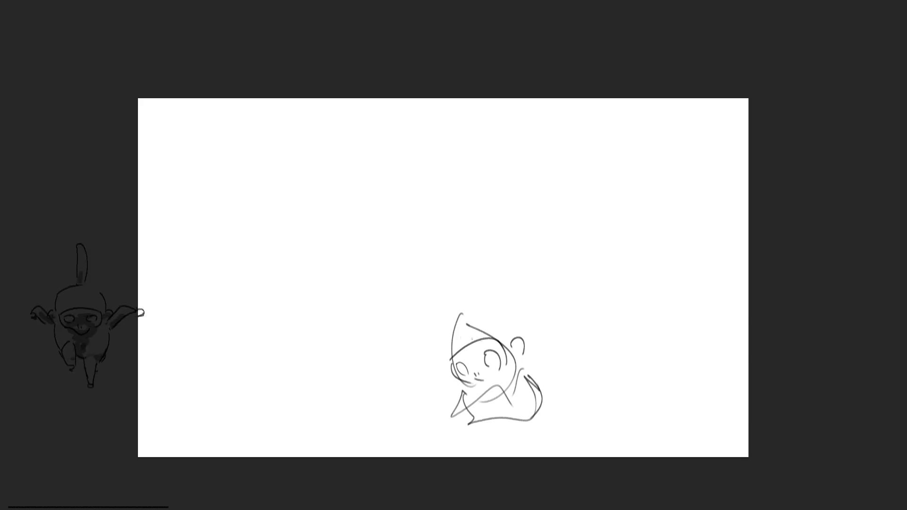
drag(447, 331, 513, 333)
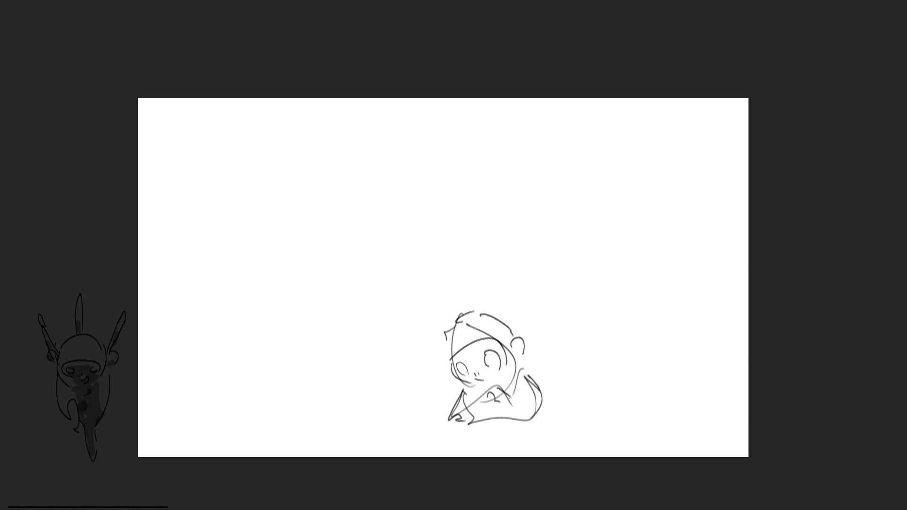
drag(525, 370, 540, 414)
drag(460, 413, 469, 425)
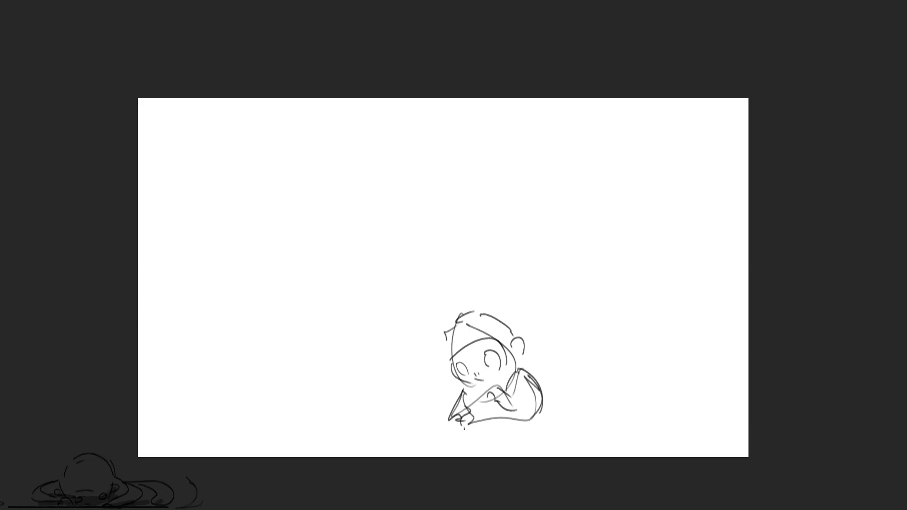
drag(543, 398, 527, 427)
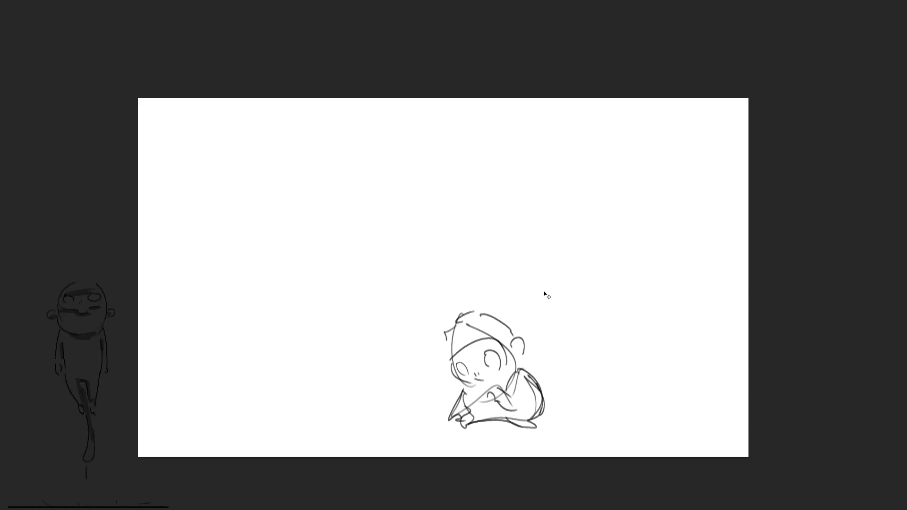
key(Left)
key(Right)
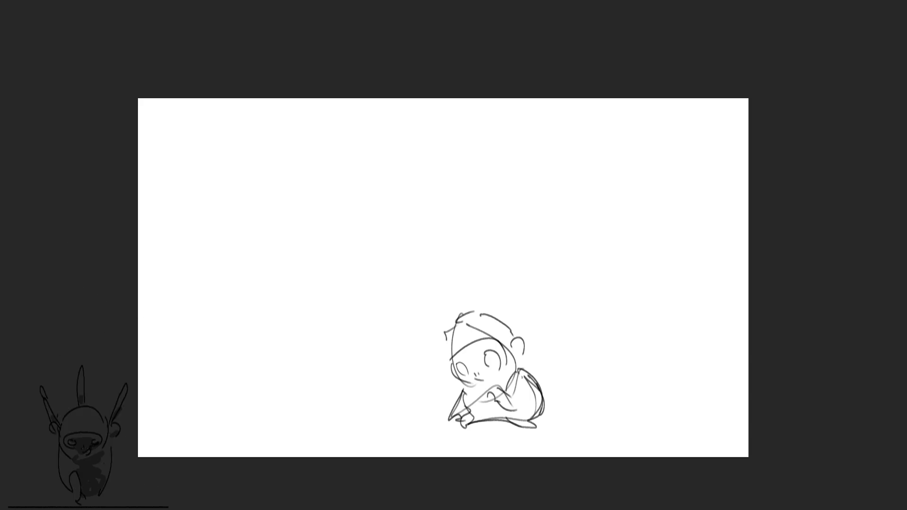
drag(441, 352, 447, 415)
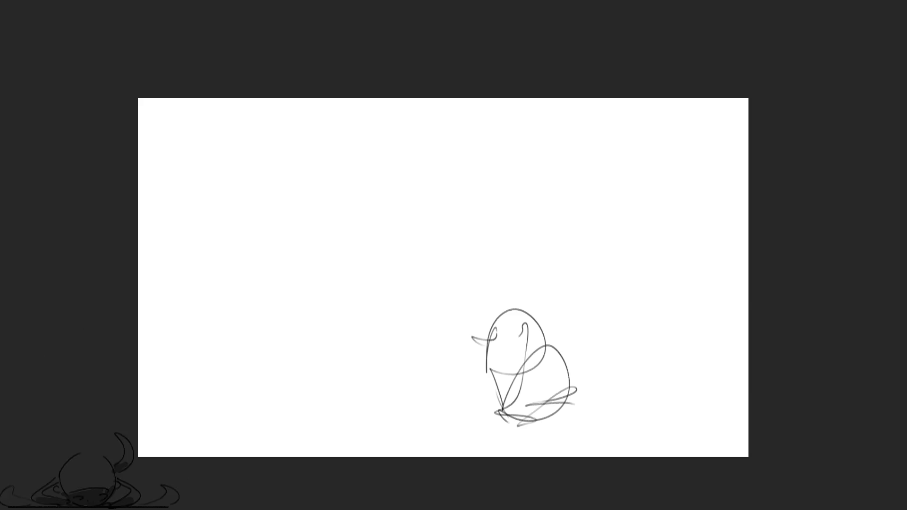
Draw the duck's two eyes, arcs above its head and a darker right body side.
drag(525, 323, 524, 341)
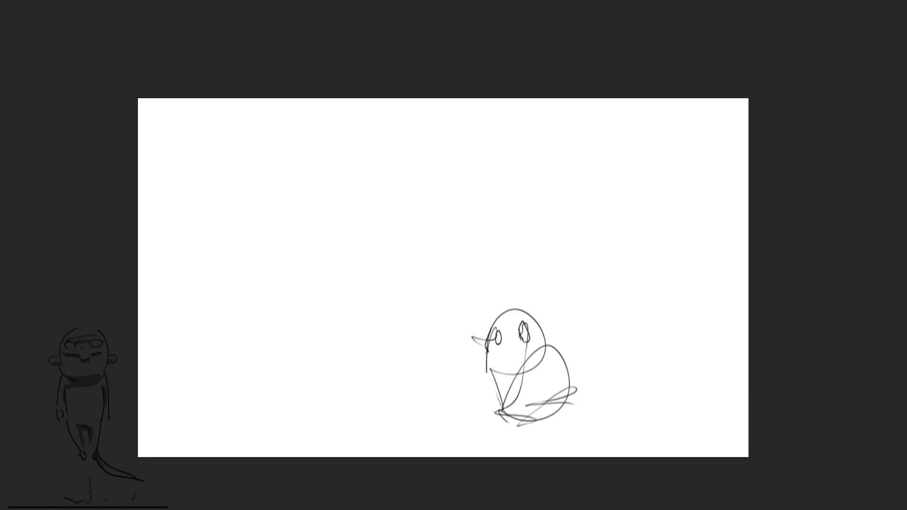
mouse_move(494, 326)
mouse_down()
mouse_move(489, 342)
mouse_move(502, 353)
mouse_up()
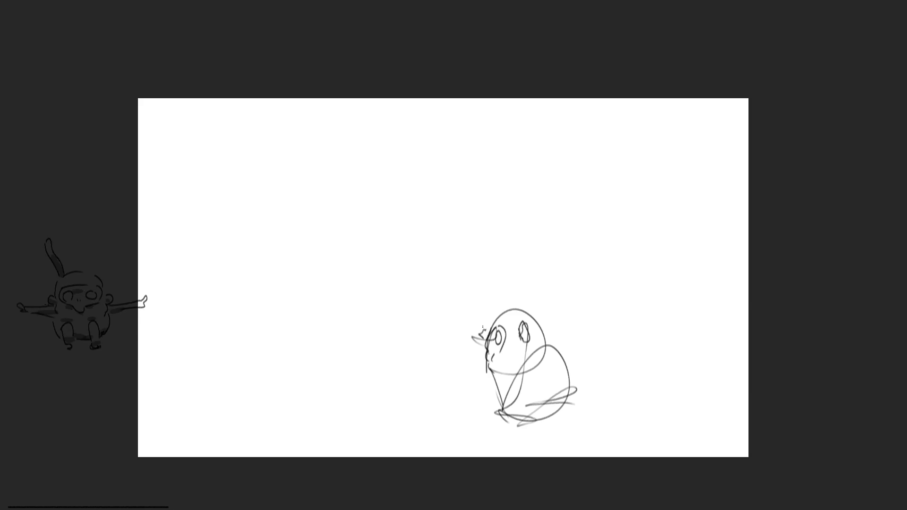
drag(483, 321, 502, 309)
drag(520, 306, 546, 327)
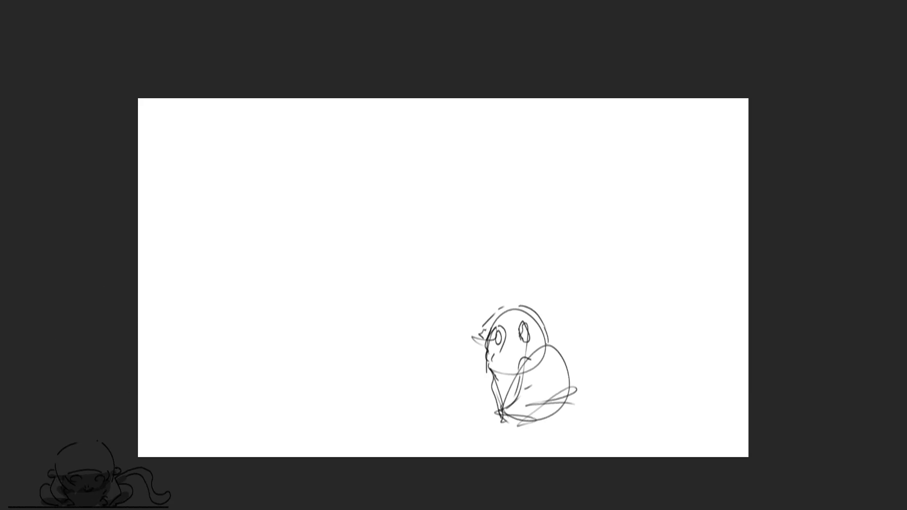
drag(547, 345, 563, 419)
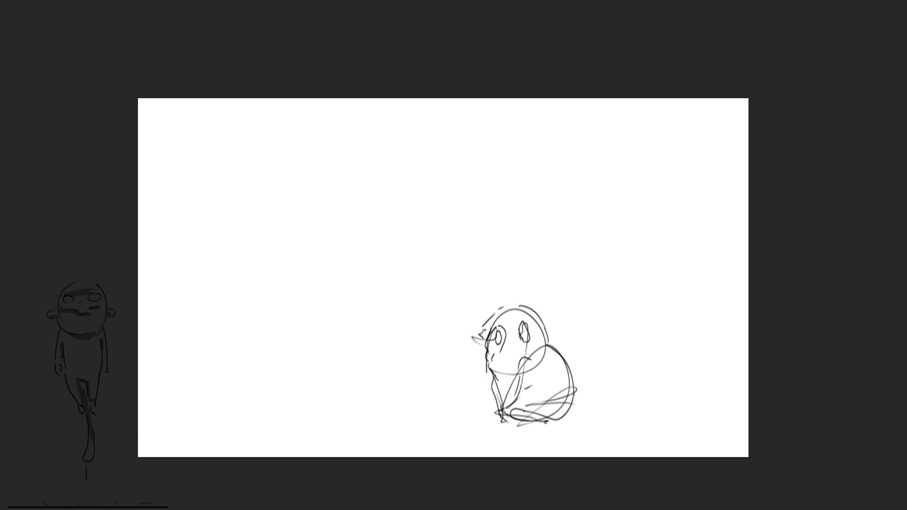
Redo the duck's tail as a larger loop on its right, then move to the hunched figure sketch.
mouse_move(571, 372)
mouse_down()
mouse_move(592, 397)
mouse_move(578, 411)
mouse_up()
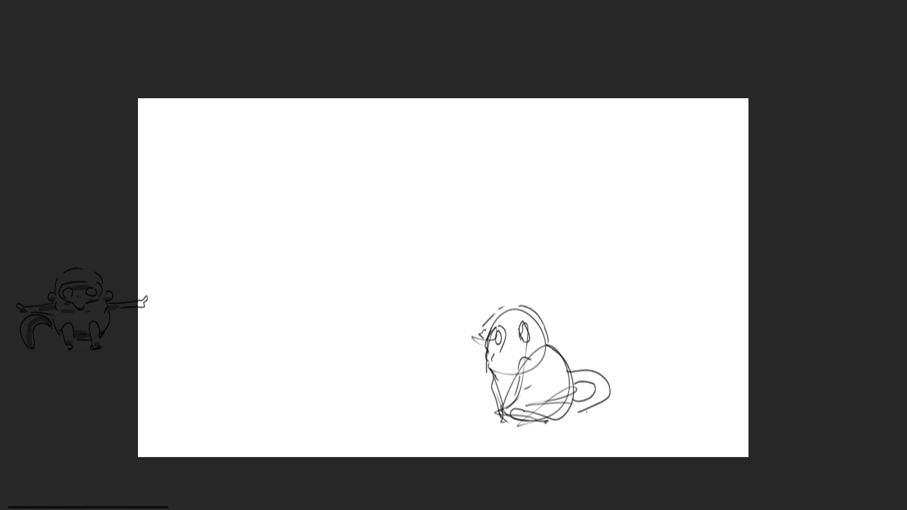
key(ctrl+z)
key(ctrl+z)
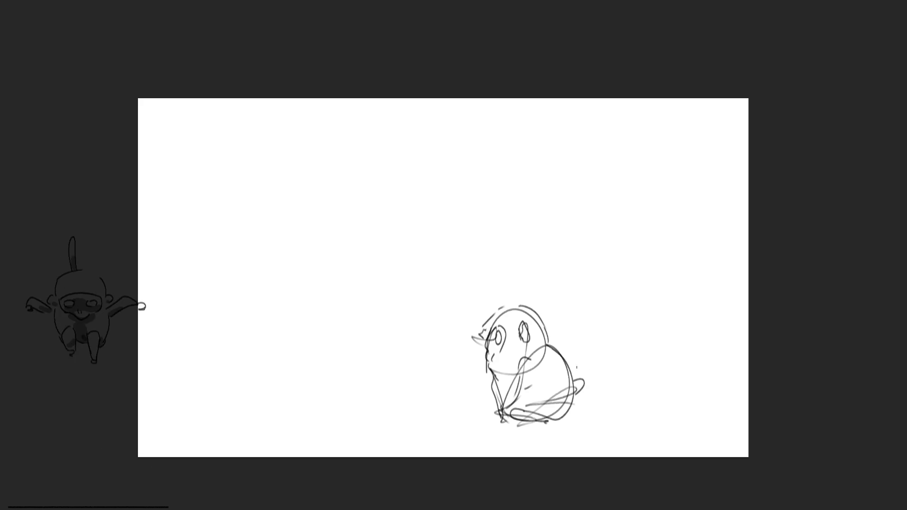
mouse_move(569, 364)
mouse_down()
mouse_move(585, 394)
mouse_move(584, 362)
mouse_move(586, 404)
mouse_up()
key(ctrl+z)
key(ctrl+z)
drag(566, 351, 583, 400)
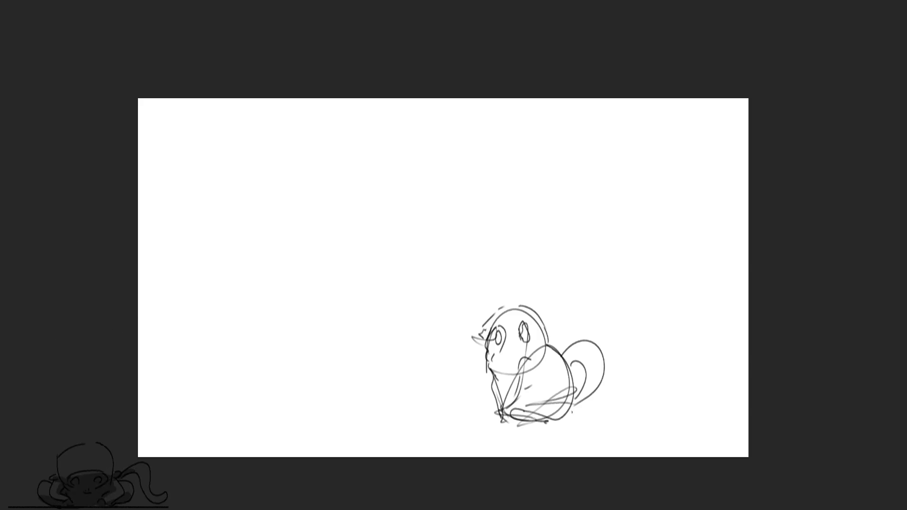
key(Left)
key(Right)
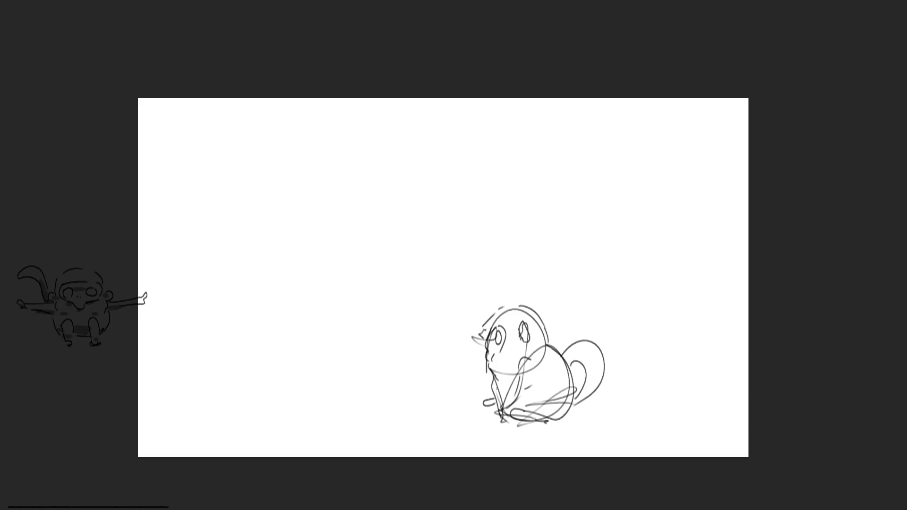
key(Right)
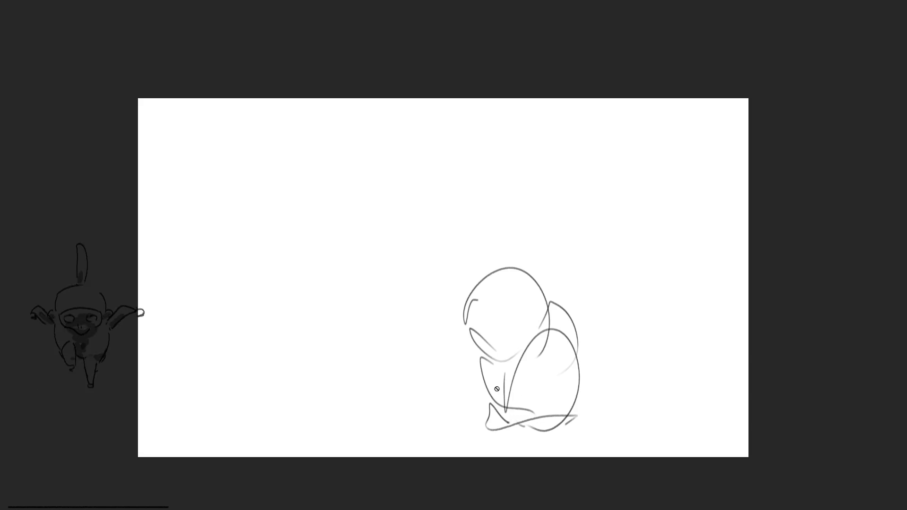
Add head-edge, body, leg, bottom and back strokes to the hunched seated figure.
key(Right)
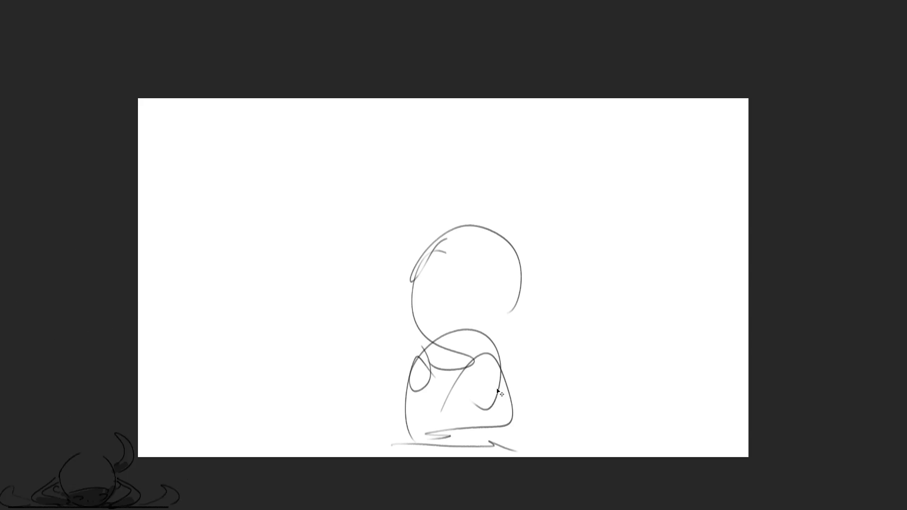
key(Left)
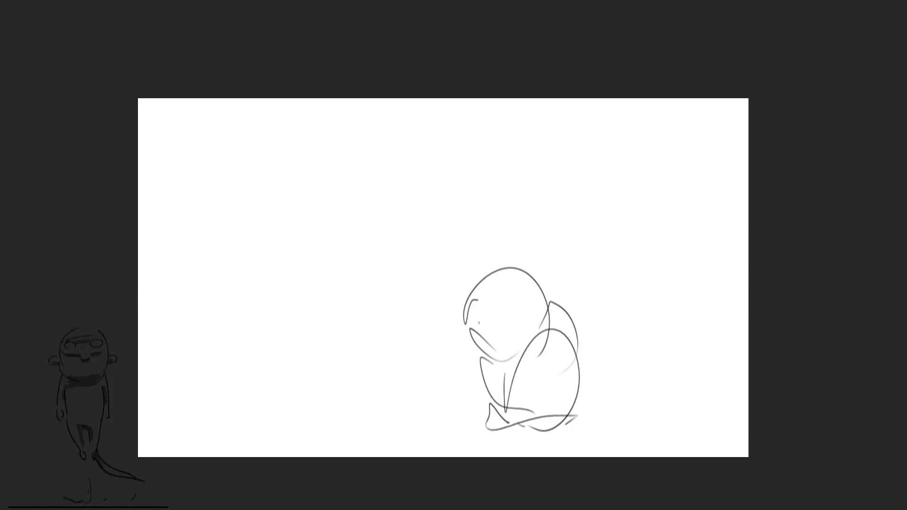
mouse_move(465, 321)
mouse_down()
mouse_move(478, 347)
mouse_move(491, 328)
mouse_up()
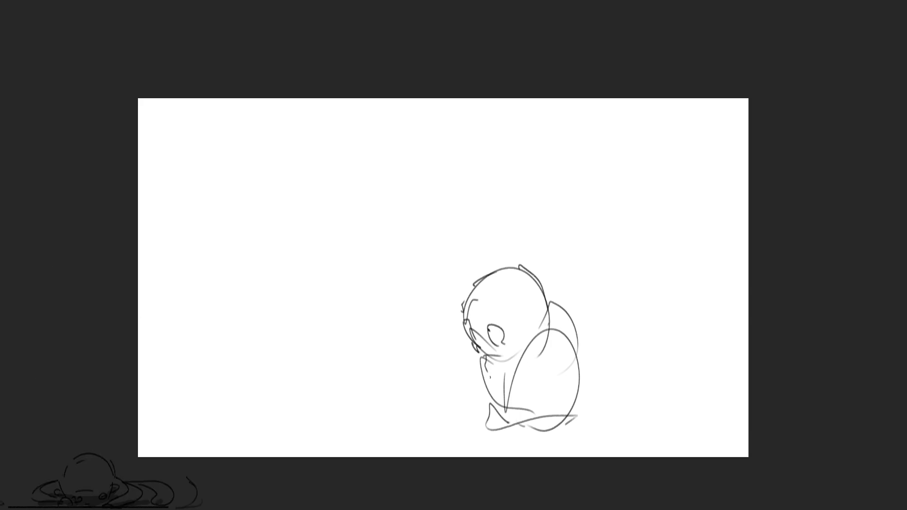
mouse_move(498, 369)
mouse_down()
mouse_move(507, 414)
mouse_move(521, 417)
mouse_move(500, 425)
mouse_move(579, 401)
mouse_up()
drag(542, 421, 580, 401)
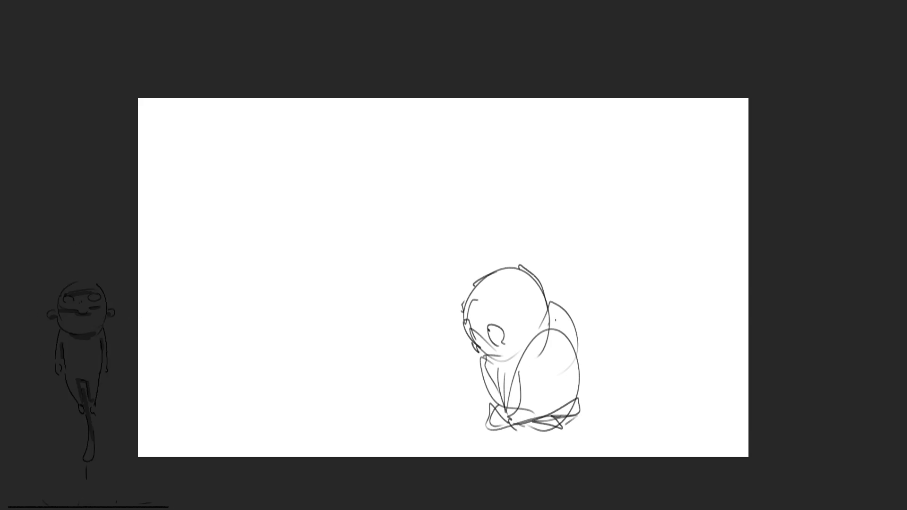
drag(549, 304, 572, 411)
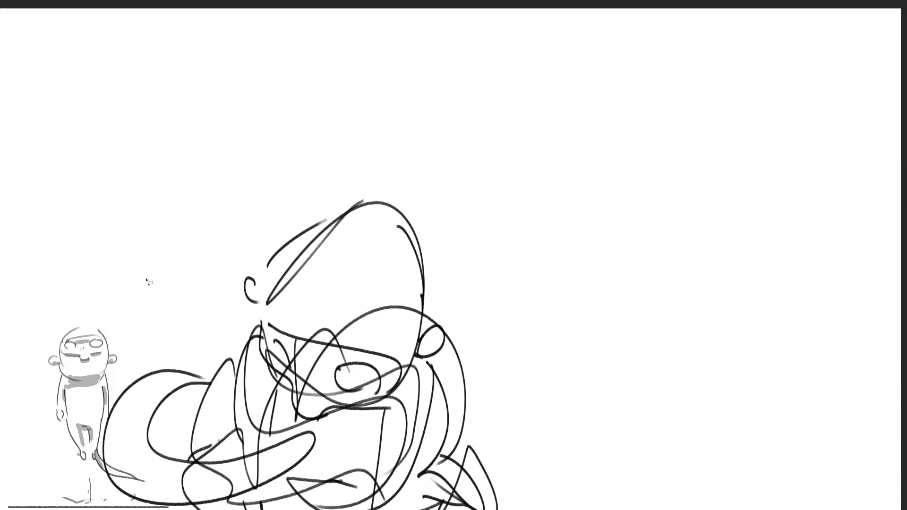
Lasso-outline the lower-left loops of the bold sketch for deletion.
mouse_move(201, 330)
mouse_down()
mouse_move(183, 489)
mouse_move(226, 461)
mouse_up()
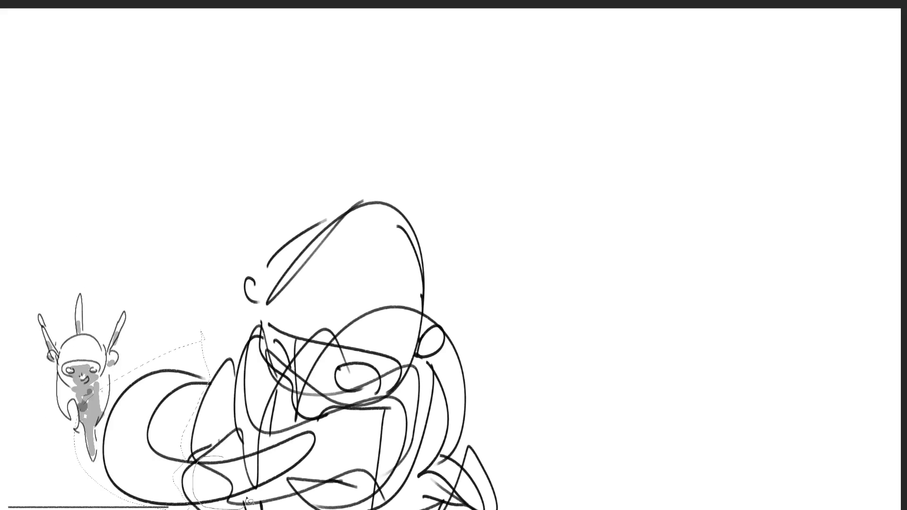
drag(266, 454, 312, 461)
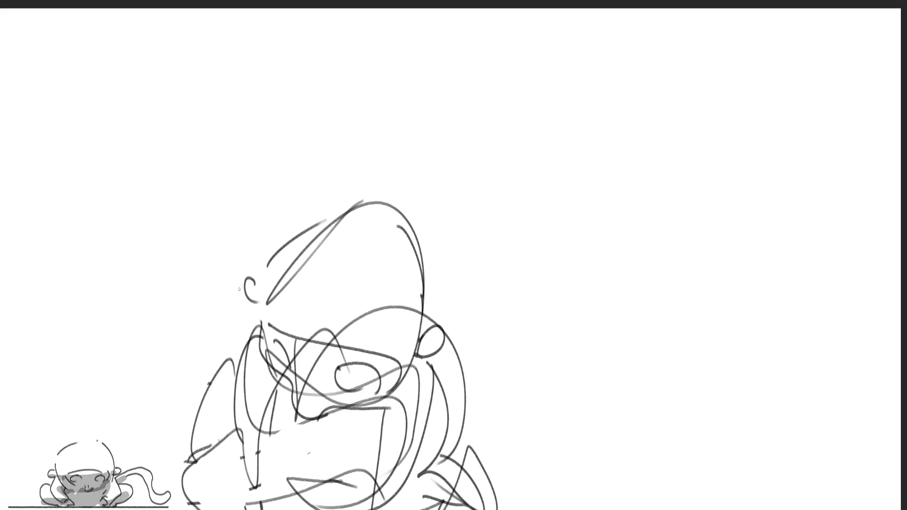
Try horn shapes left of the head and undo them.
mouse_move(284, 245)
mouse_down()
mouse_move(256, 239)
mouse_move(159, 312)
mouse_up()
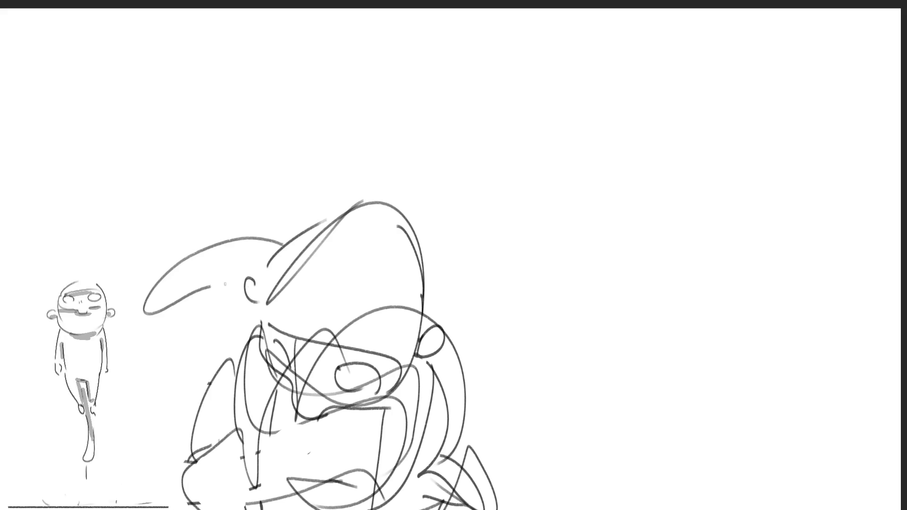
drag(210, 286, 248, 287)
key(ctrl+z)
key(ctrl+z)
key(ctrl+z)
drag(212, 246, 241, 265)
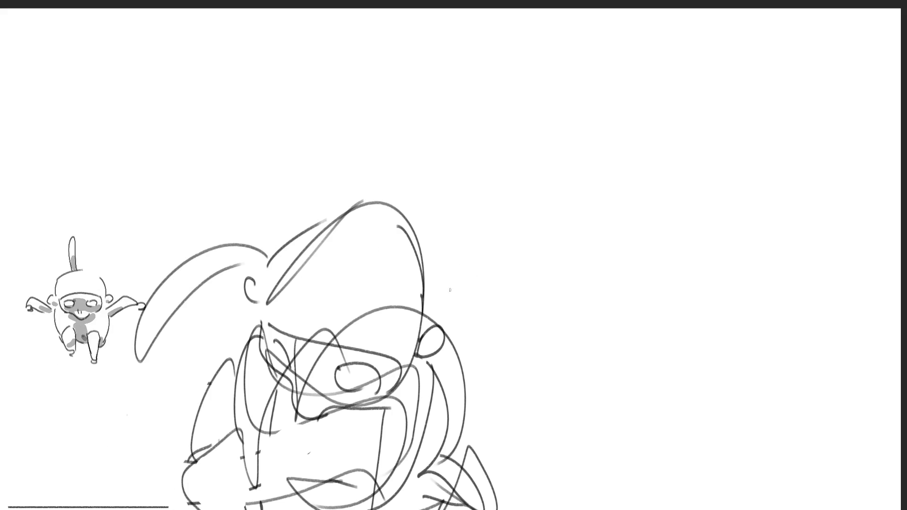
key(ctrl+z)
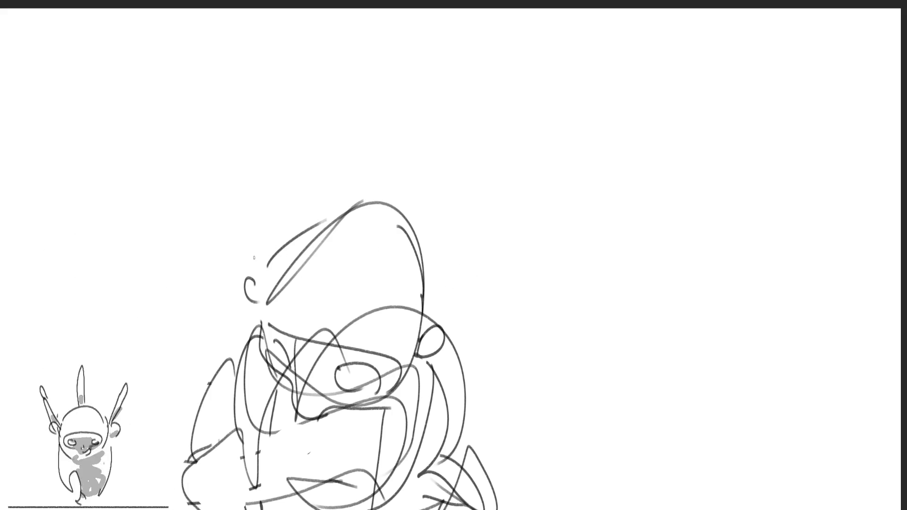
Draw a horn and curves left of the head and long arcs down its right side.
drag(247, 261, 234, 305)
drag(428, 256, 441, 329)
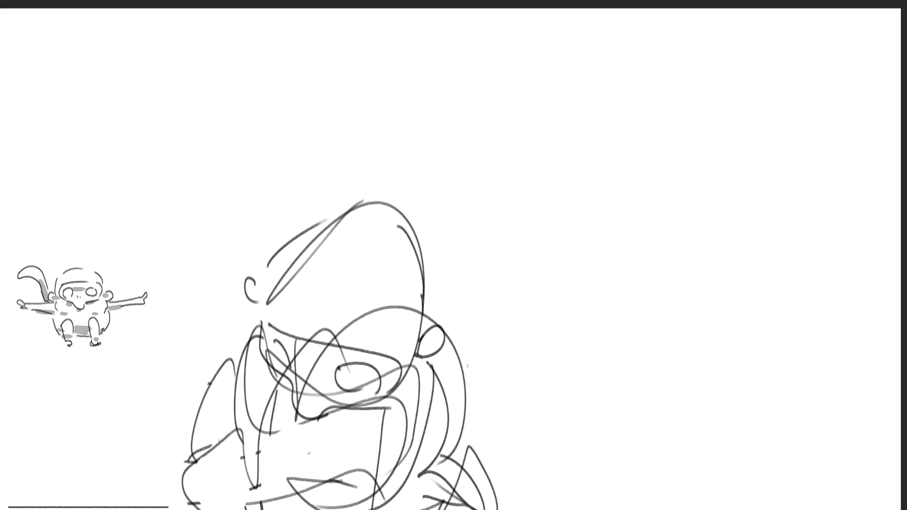
mouse_move(430, 316)
mouse_down()
mouse_move(598, 430)
mouse_move(471, 348)
mouse_up()
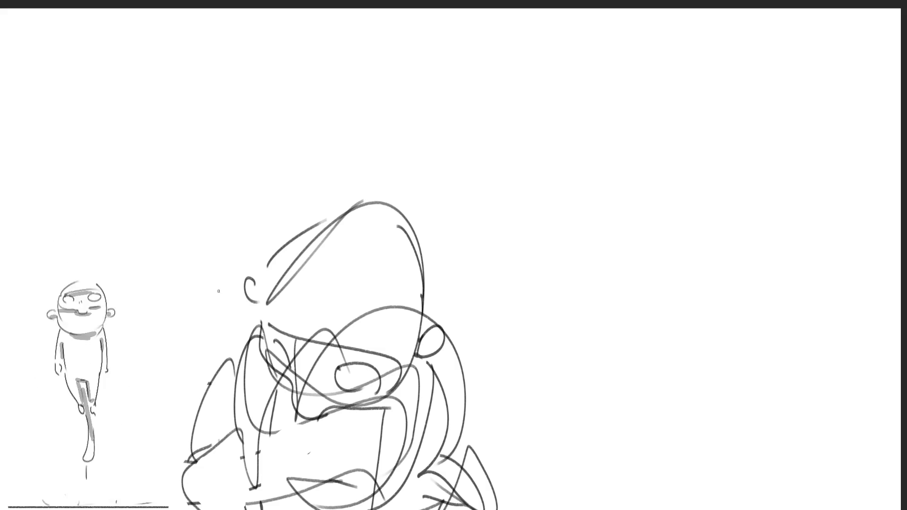
drag(218, 291, 244, 323)
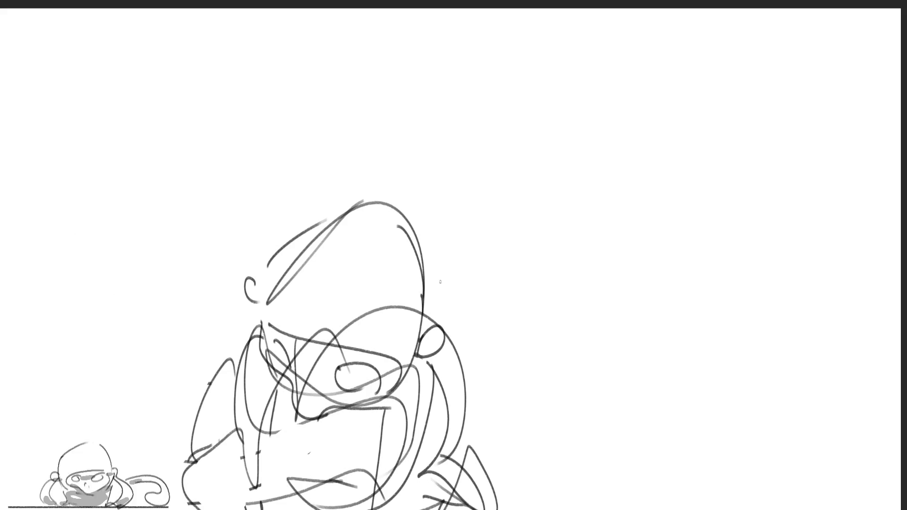
drag(427, 267, 483, 386)
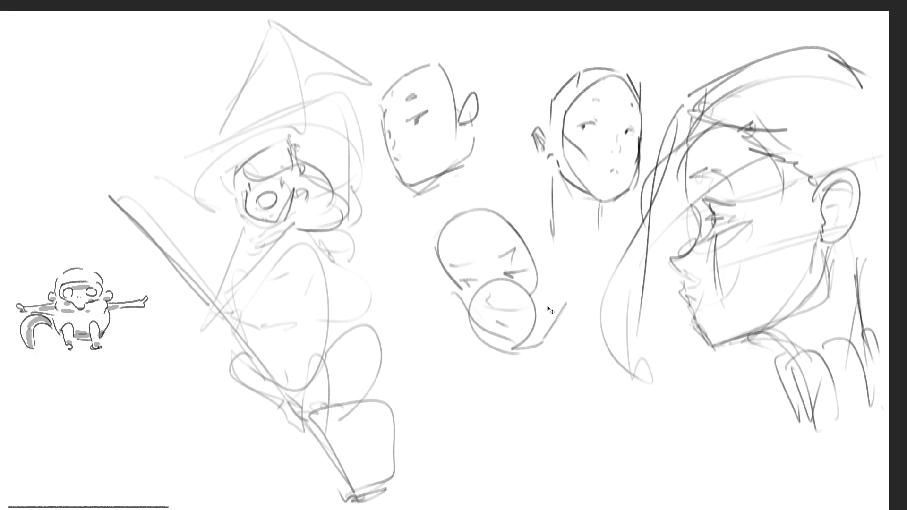
Mirror the canvas to check proportions, flip it back, and shrink the brush to a fine point.
key(m)
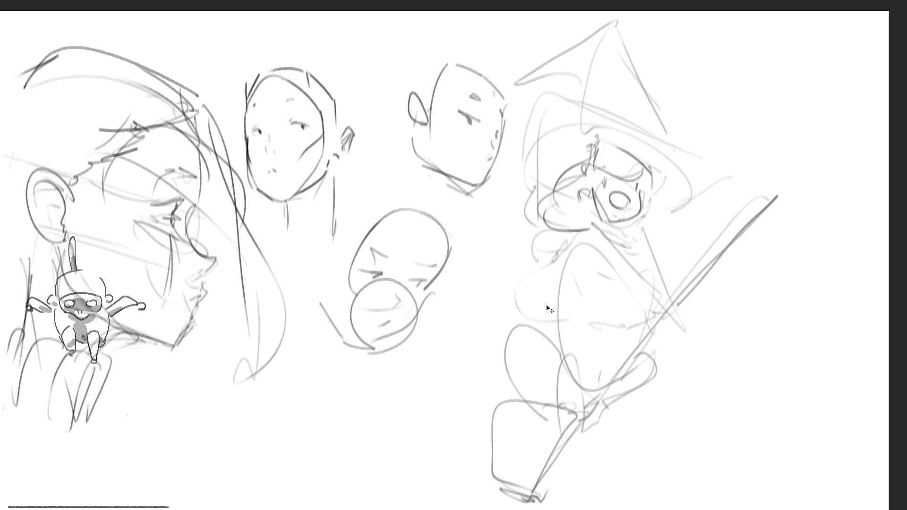
key(m)
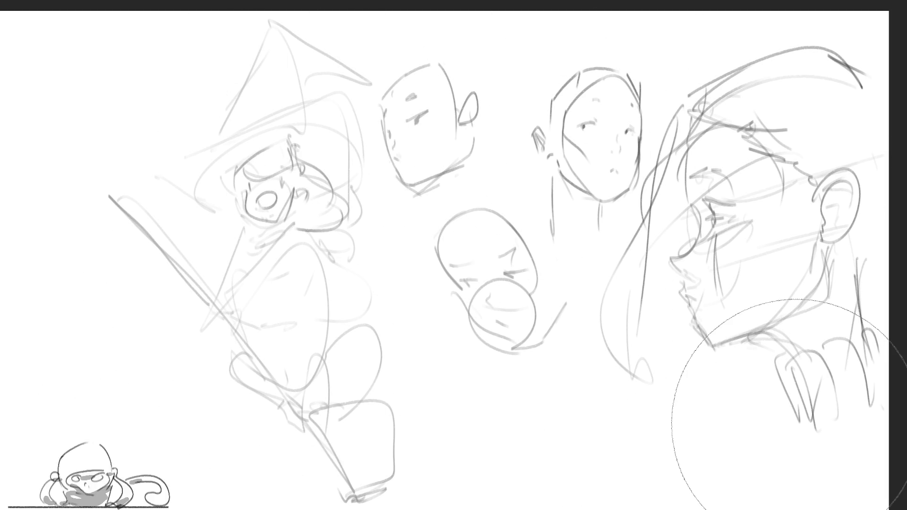
key(bracketleft)
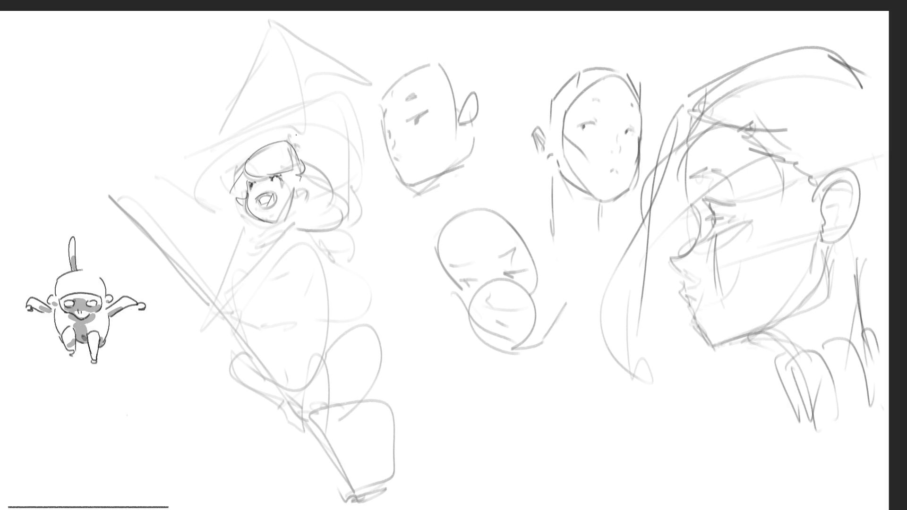
Refine the witch's head and hair, discarding a trial curve beside the hat brim.
drag(287, 173, 304, 188)
drag(298, 156, 353, 207)
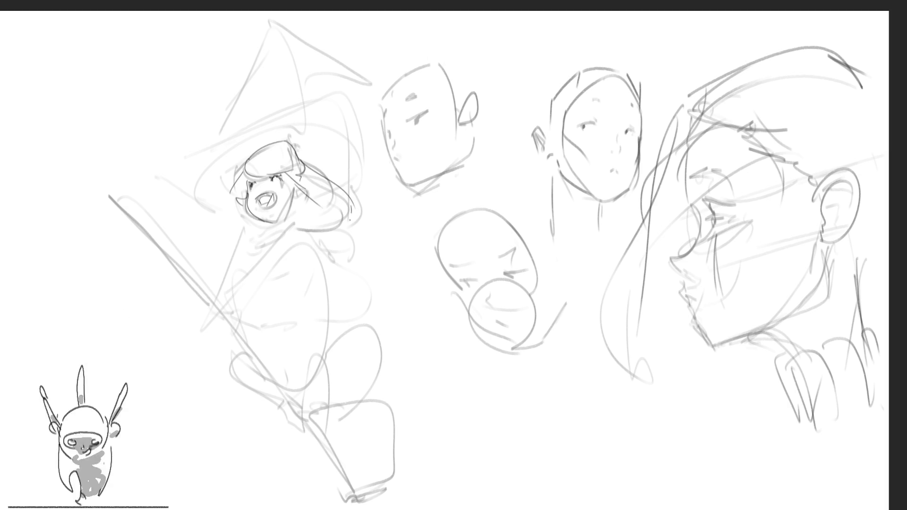
drag(293, 224, 330, 234)
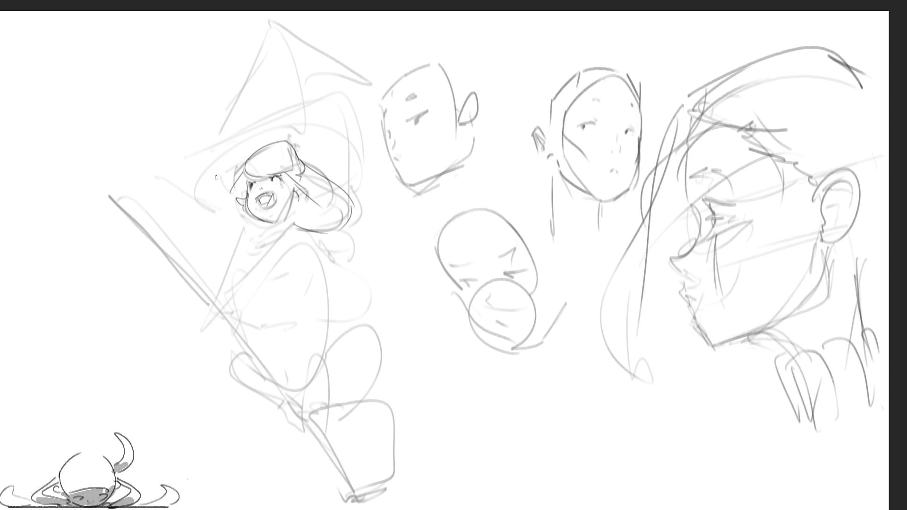
drag(232, 216, 227, 114)
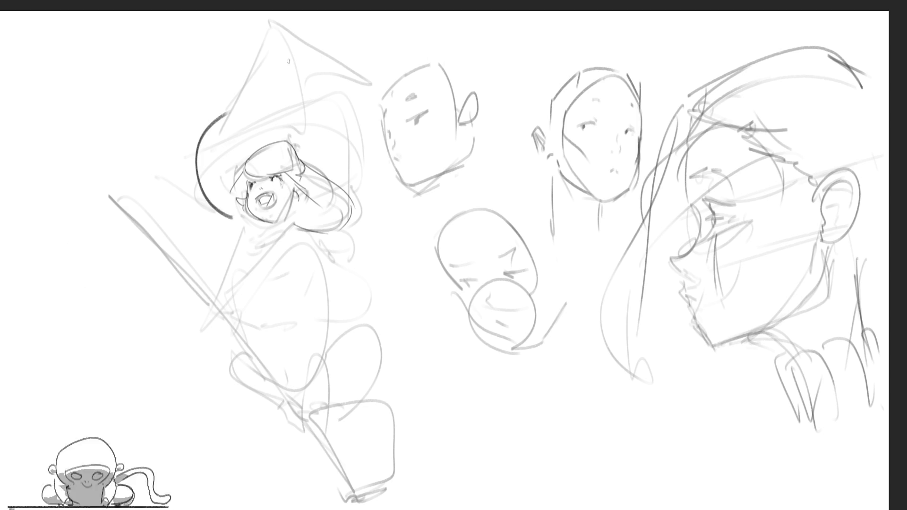
key(ctrl+z)
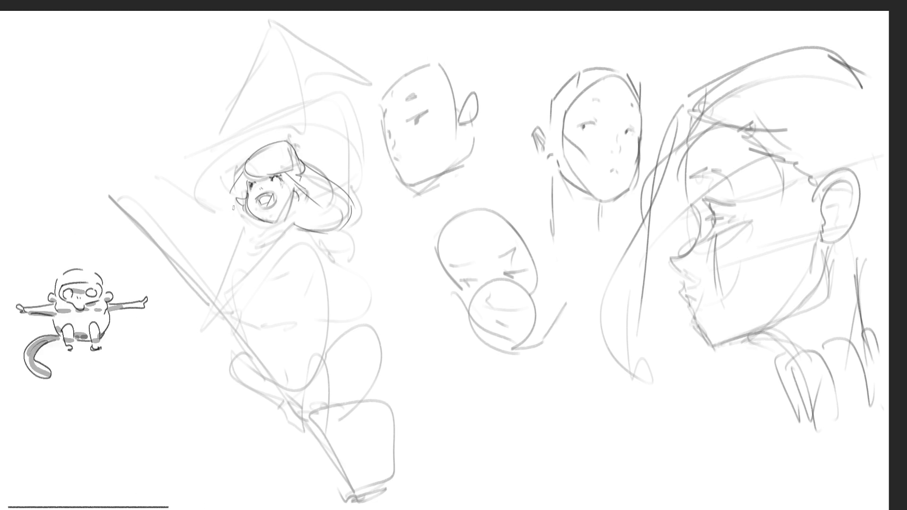
Ink the witch's hat brim, hat band and right hair in dark line, undoing rejected strokes.
mouse_move(208, 195)
mouse_down()
mouse_move(249, 93)
mouse_move(355, 52)
mouse_up()
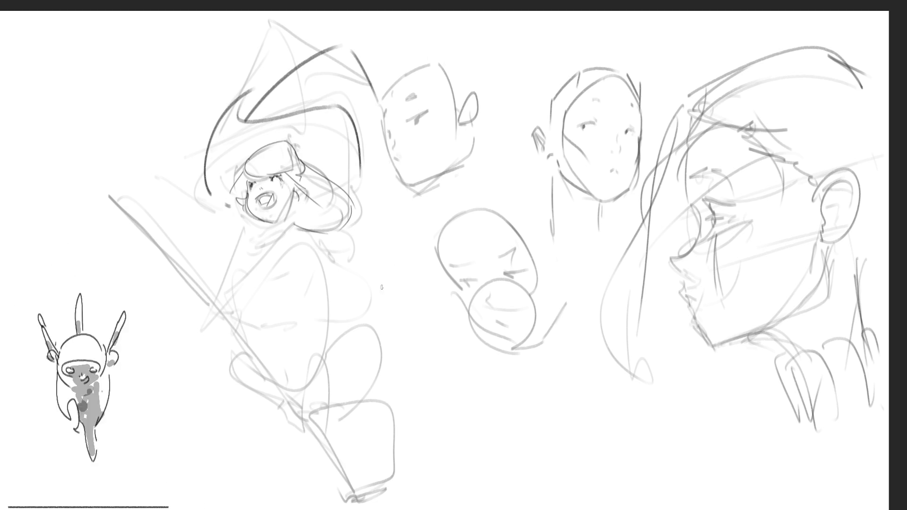
key(ctrl+z)
drag(239, 115, 330, 107)
key(ctrl+z)
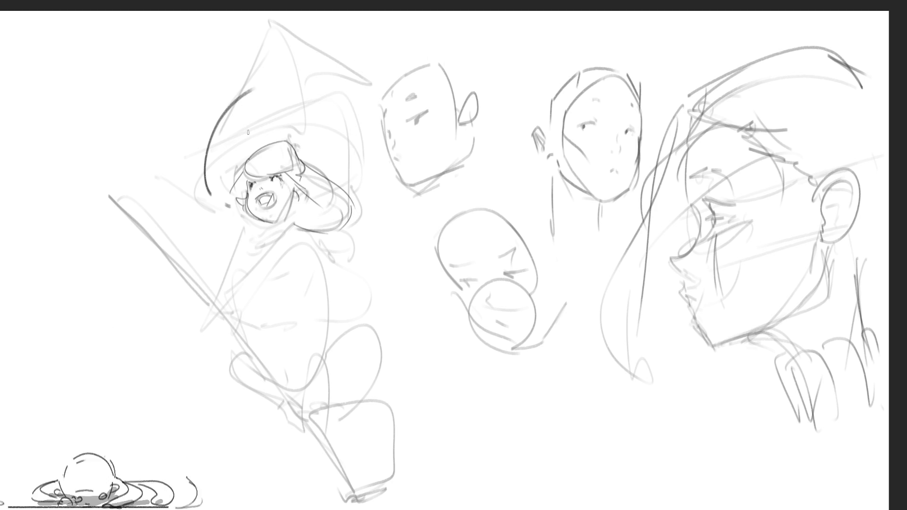
key(ctrl+z)
mouse_move(272, 119)
mouse_down()
mouse_move(222, 242)
mouse_move(203, 241)
mouse_move(291, 80)
mouse_move(347, 184)
mouse_up()
key(ctrl+z)
key(ctrl+z)
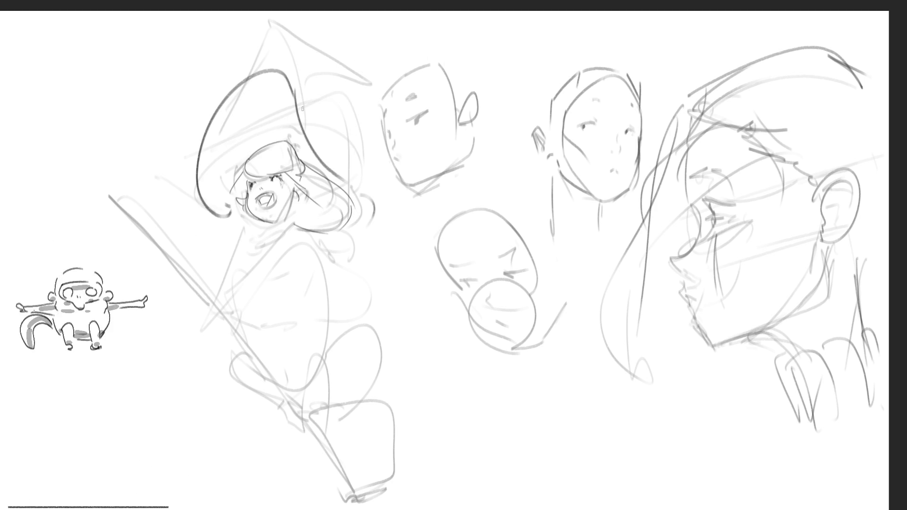
drag(300, 107, 370, 103)
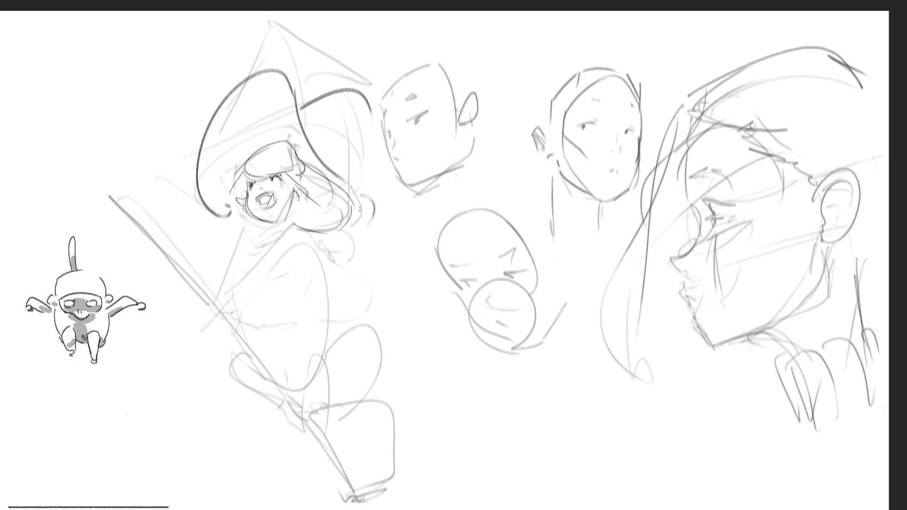
drag(369, 204, 350, 233)
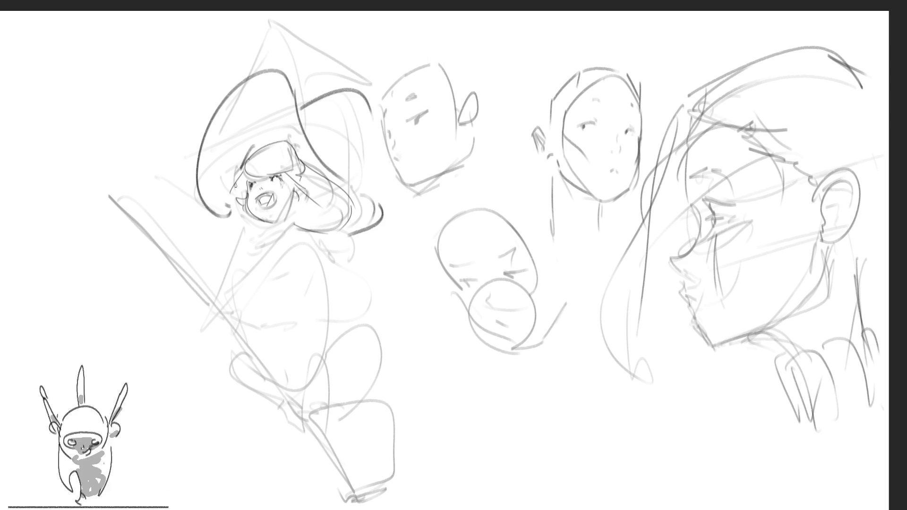
drag(258, 158, 306, 151)
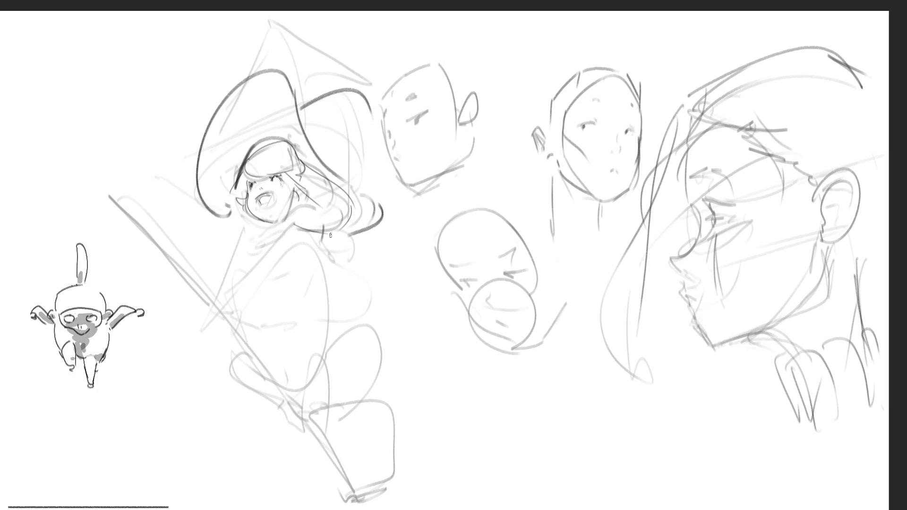
Draw a dark collar line sweeping down-left from the witch's chin.
drag(275, 236, 251, 255)
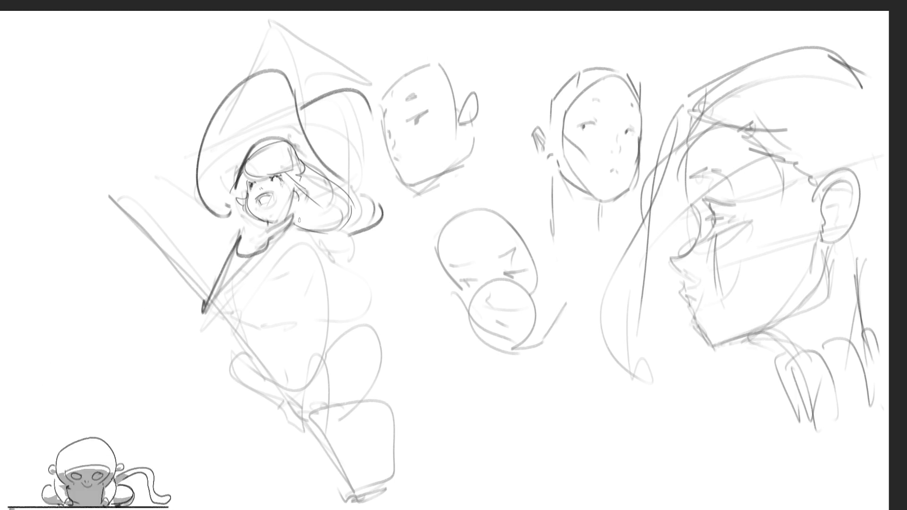
drag(264, 283, 205, 311)
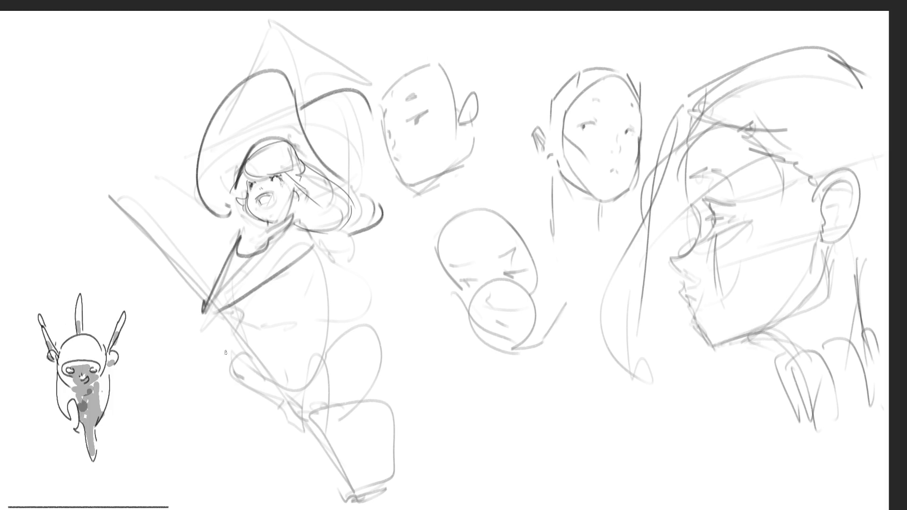
Darken the witch's legs and outline her torso and skirt down from the waist.
mouse_move(225, 344)
mouse_down()
mouse_move(305, 434)
mouse_move(271, 391)
mouse_up()
mouse_move(258, 358)
mouse_down()
mouse_move(294, 464)
mouse_move(323, 425)
mouse_up()
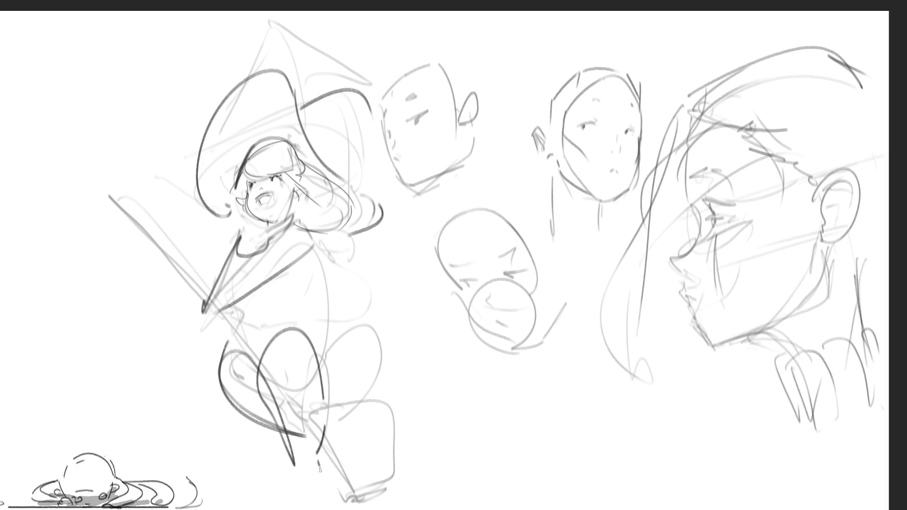
drag(307, 463, 321, 471)
drag(282, 352, 258, 403)
drag(245, 333, 268, 324)
drag(251, 294, 309, 303)
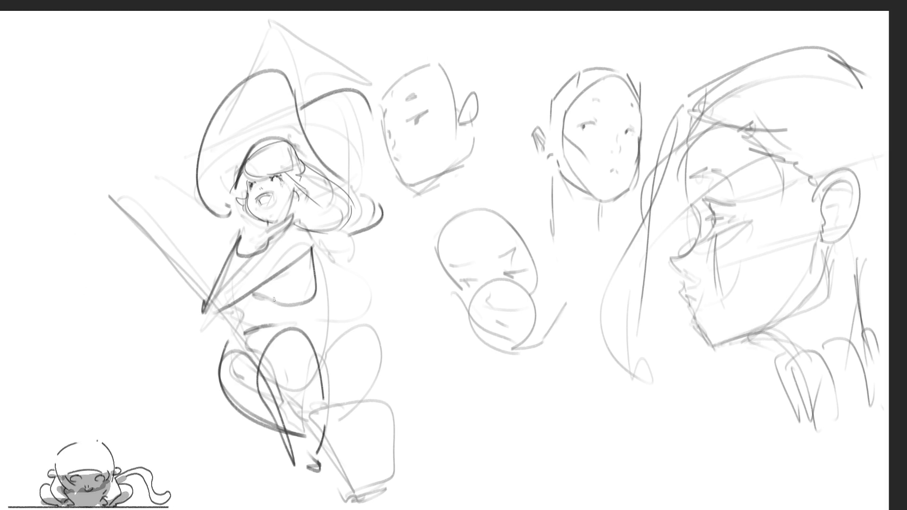
drag(318, 254, 332, 353)
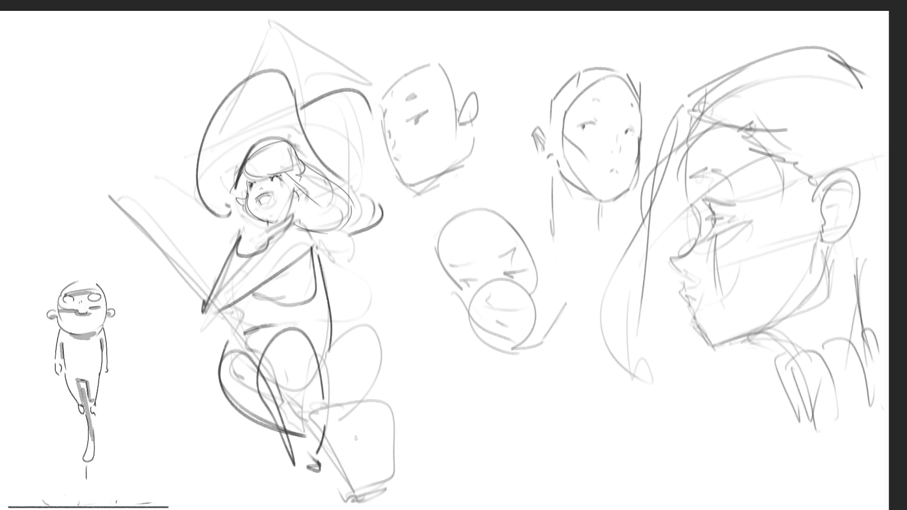
mouse_move(322, 238)
mouse_down()
mouse_move(397, 320)
mouse_move(328, 406)
mouse_move(329, 509)
mouse_up()
Darken the lower skirt, collar, hips and broom end, then draw a dark eye on the large face.
drag(331, 414, 426, 489)
drag(309, 448, 321, 507)
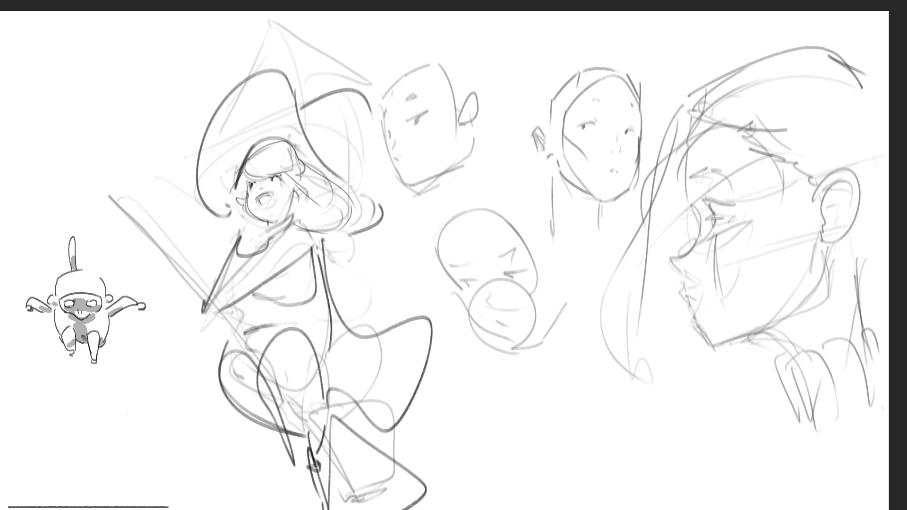
drag(324, 242, 366, 301)
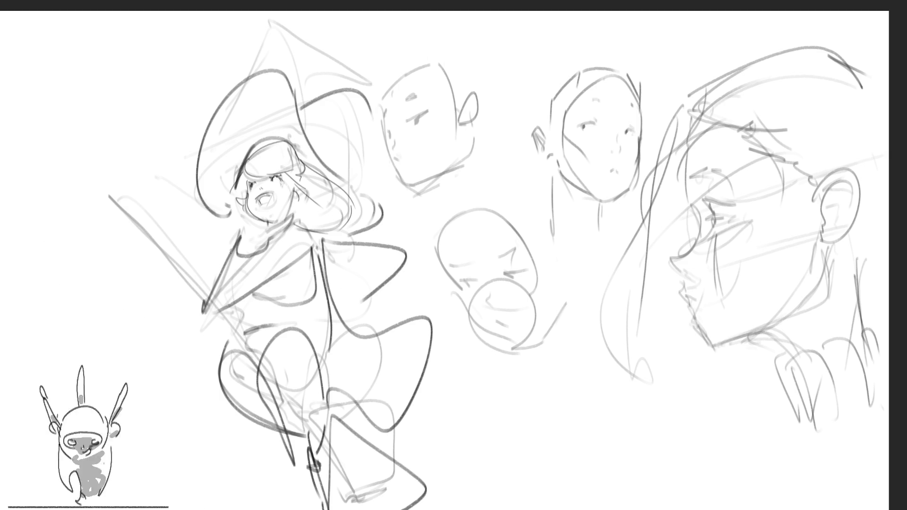
drag(216, 261, 283, 234)
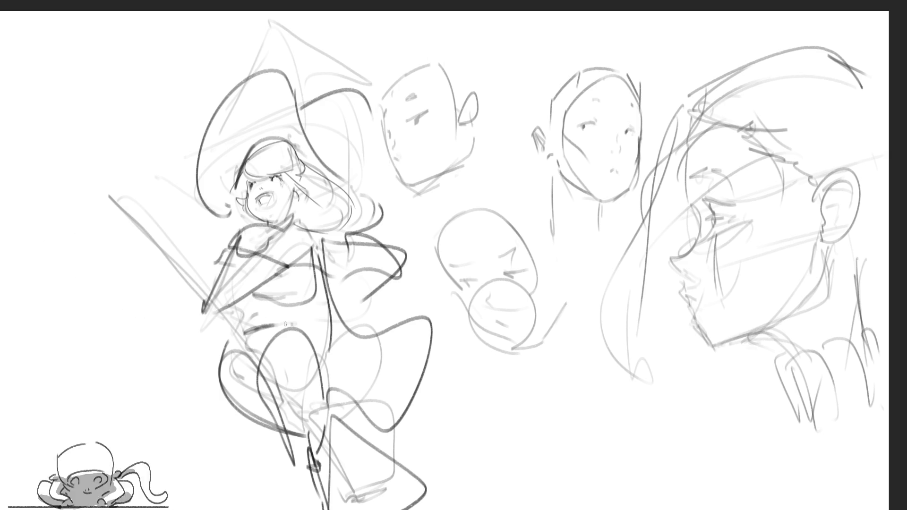
drag(324, 411, 316, 360)
mouse_move(244, 337)
mouse_down()
mouse_move(284, 345)
mouse_move(306, 326)
mouse_up()
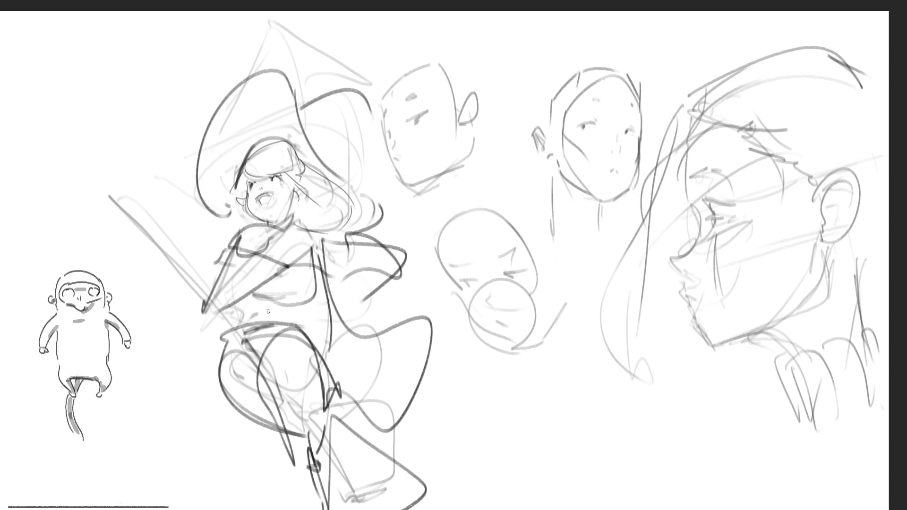
drag(256, 312, 327, 380)
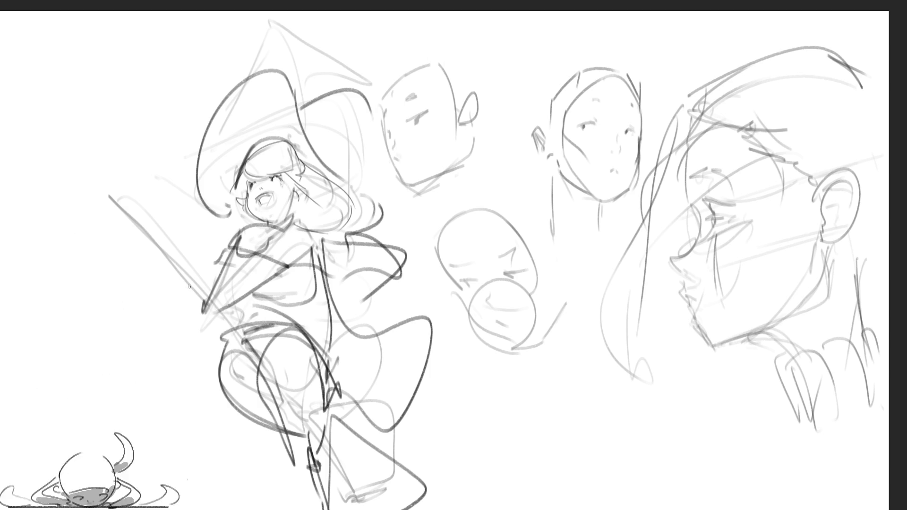
mouse_move(193, 284)
mouse_down()
mouse_move(204, 300)
mouse_move(107, 190)
mouse_move(226, 321)
mouse_up()
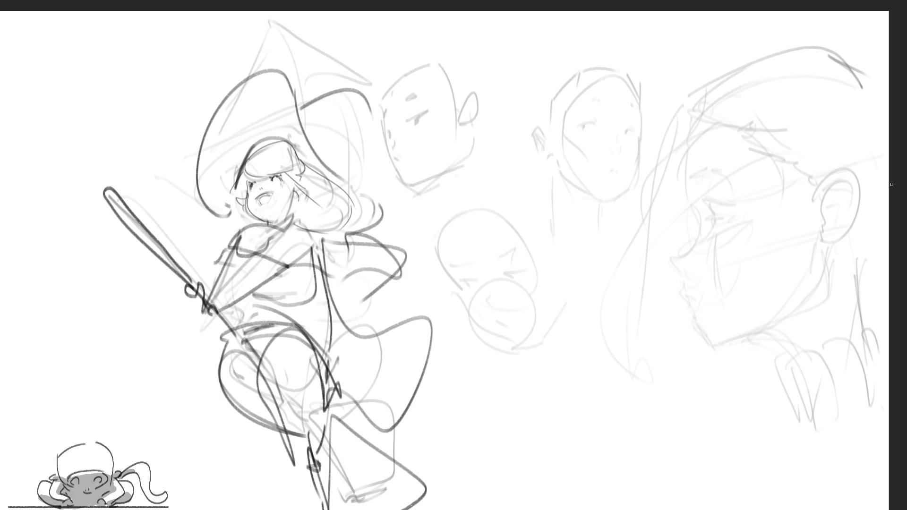
mouse_move(691, 207)
mouse_down()
mouse_move(711, 169)
mouse_move(738, 206)
mouse_move(734, 227)
mouse_move(722, 206)
mouse_move(744, 216)
mouse_up()
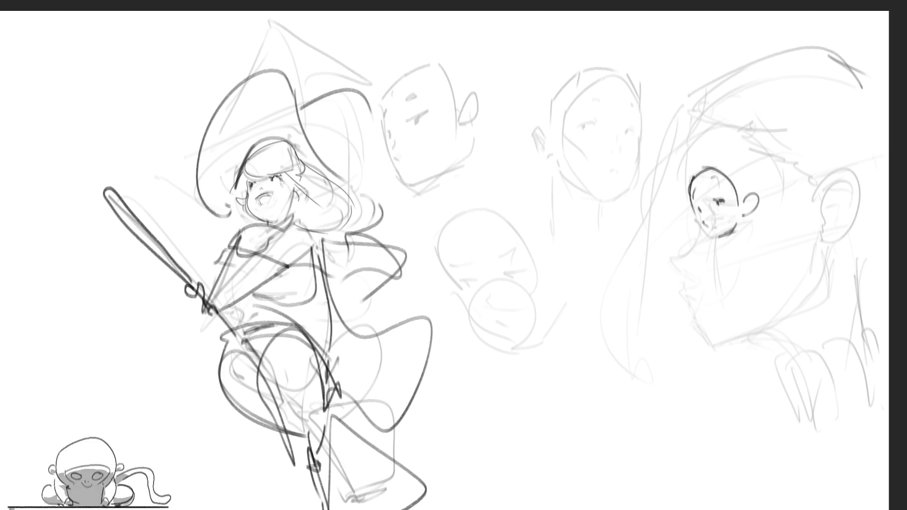
Draw forehead, hair, jaw, chin, neck lines and an ear on the large right-hand face.
drag(709, 147, 691, 177)
drag(720, 127, 762, 138)
drag(793, 183, 769, 206)
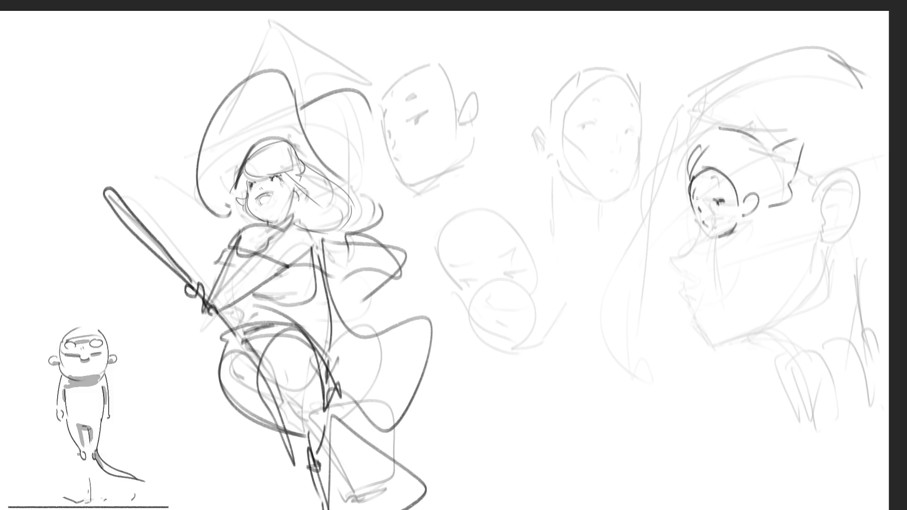
drag(735, 234, 751, 223)
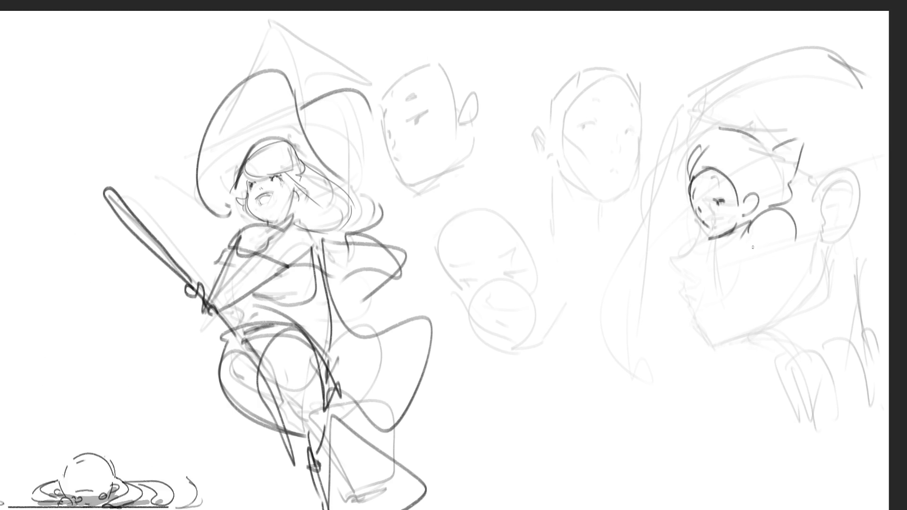
drag(745, 225, 735, 309)
mouse_move(795, 235)
mouse_down()
mouse_move(753, 322)
mouse_move(724, 354)
mouse_up()
drag(738, 312, 721, 397)
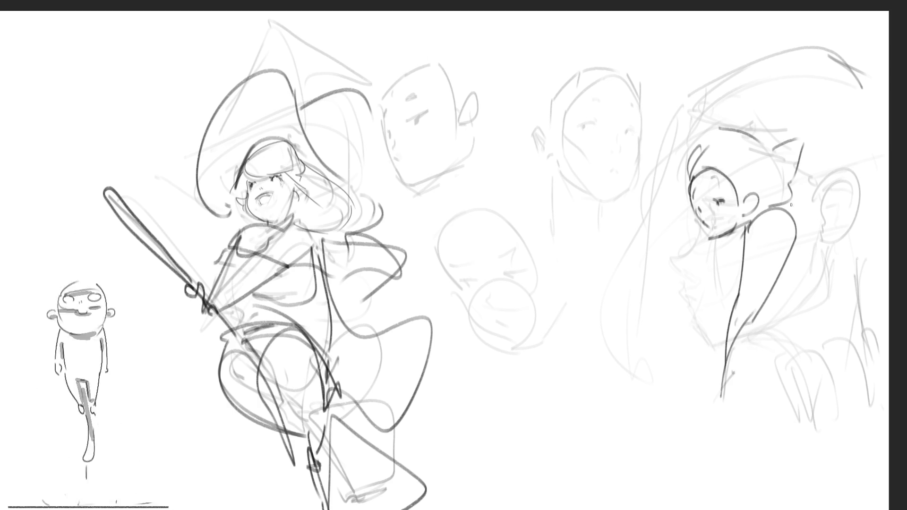
mouse_move(791, 204)
mouse_down()
mouse_move(808, 234)
mouse_move(839, 242)
mouse_up()
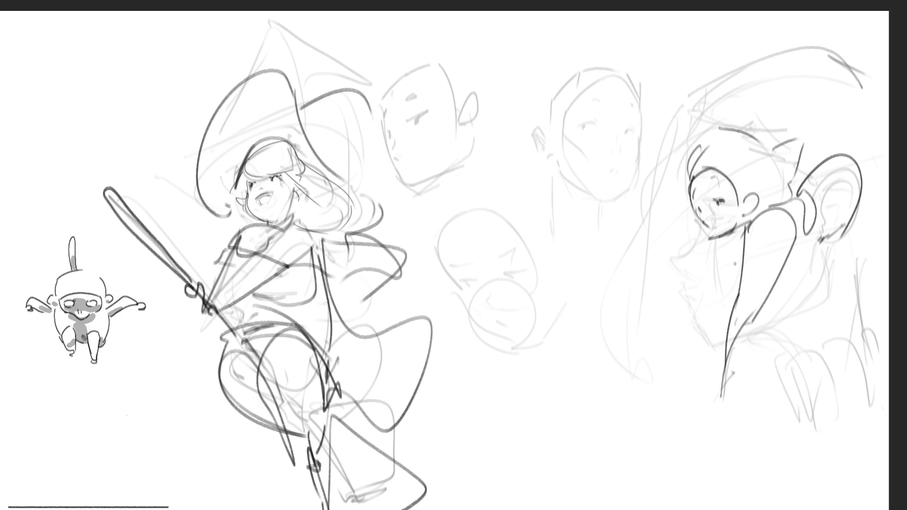
Redraw the ear and extend the face into a bending figure with right edge, hand and foot.
mouse_move(701, 235)
mouse_down()
mouse_move(640, 288)
mouse_move(687, 276)
mouse_up()
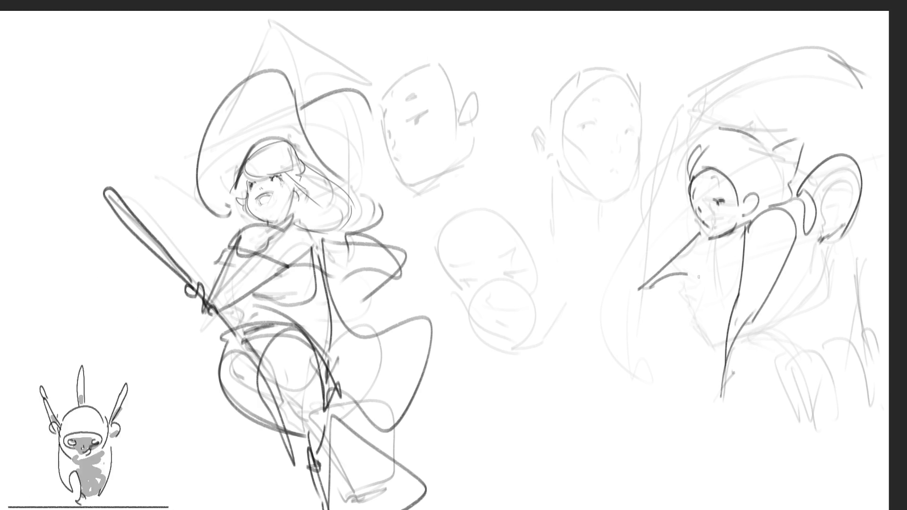
key(ctrl+z)
key(ctrl+z)
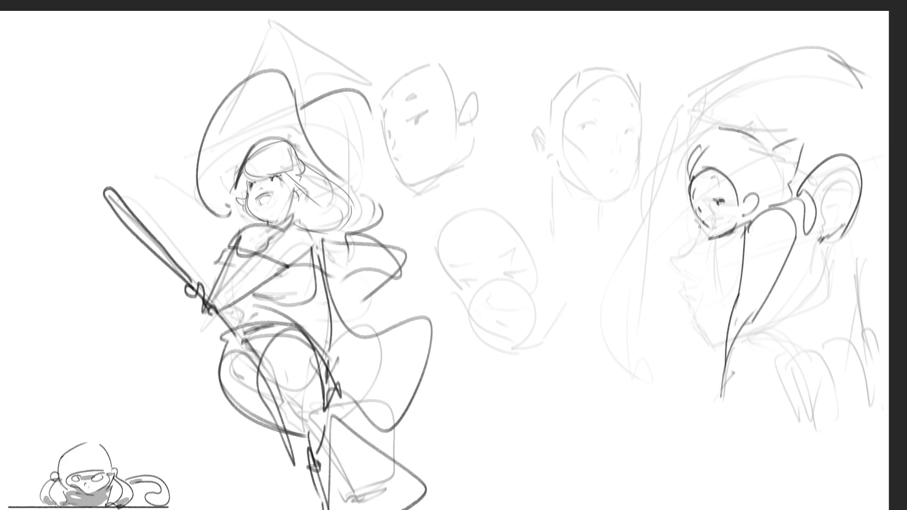
drag(708, 278, 677, 275)
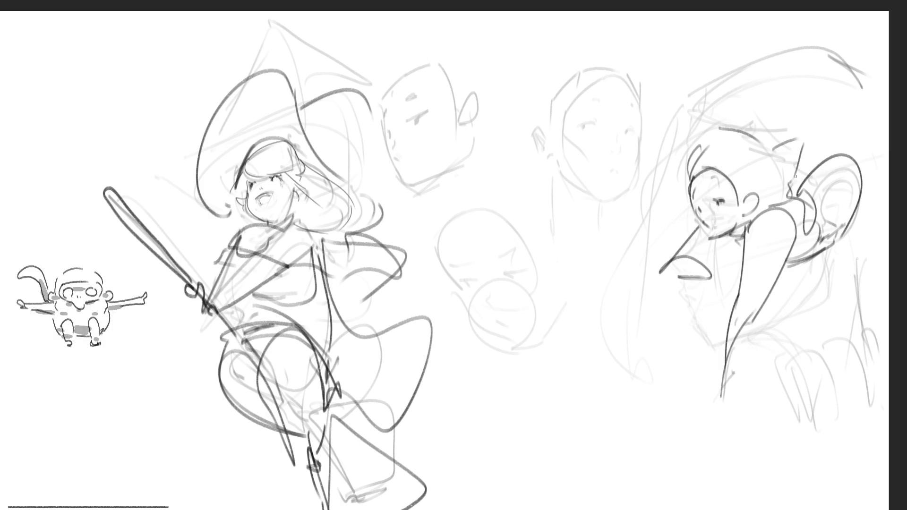
mouse_move(798, 195)
mouse_down()
mouse_move(862, 214)
mouse_move(814, 131)
mouse_move(882, 206)
mouse_up()
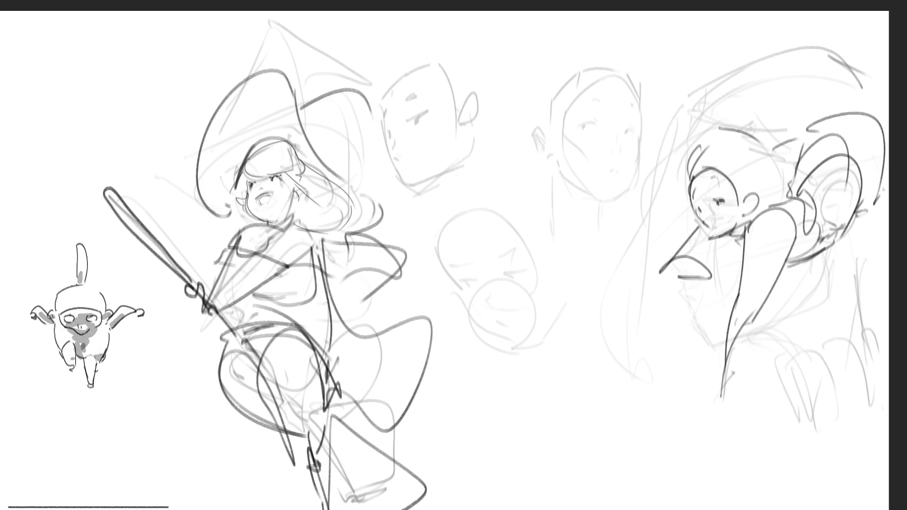
drag(851, 16, 885, 142)
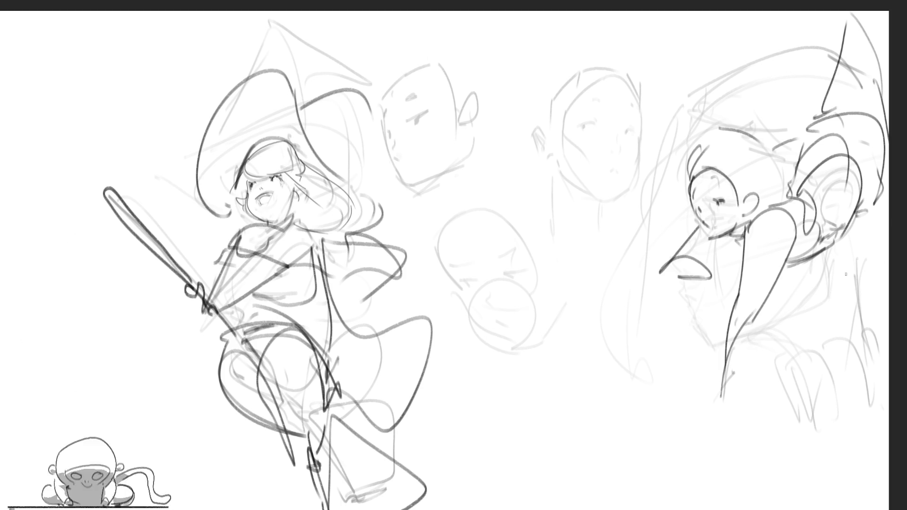
mouse_move(825, 252)
mouse_down()
mouse_move(869, 206)
mouse_move(876, 351)
mouse_move(866, 492)
mouse_up()
drag(878, 333, 886, 475)
drag(700, 241, 708, 287)
drag(723, 383, 741, 426)
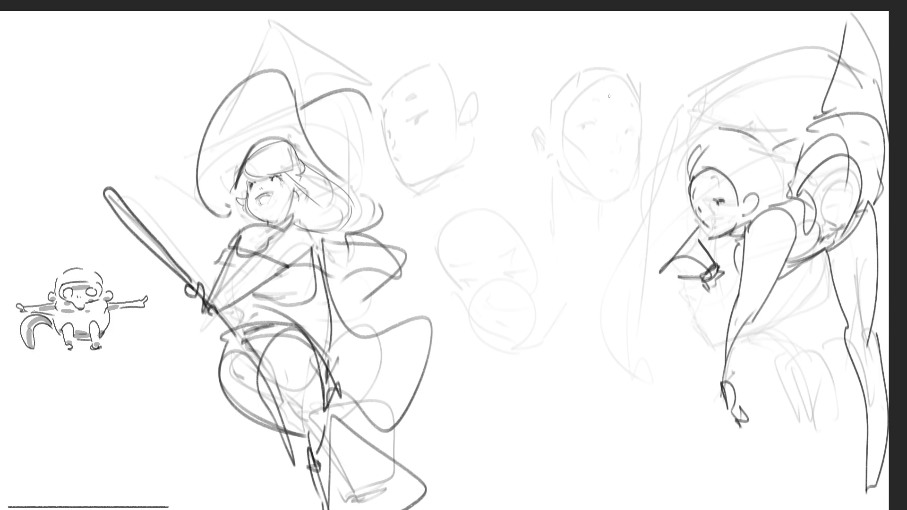
Sketch a new figure's round head at top centre with sides hanging into a long left leg.
drag(603, 72, 602, 91)
drag(635, 62, 630, 105)
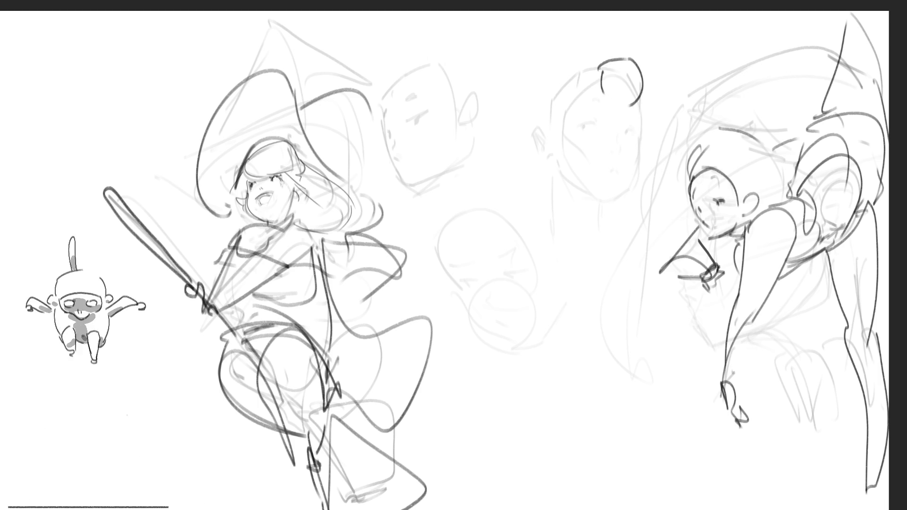
drag(602, 64, 604, 107)
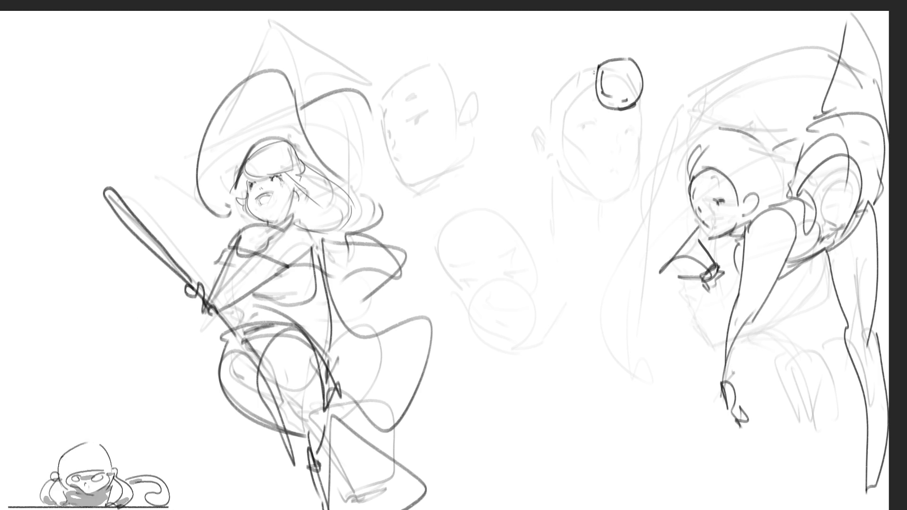
drag(599, 105, 581, 185)
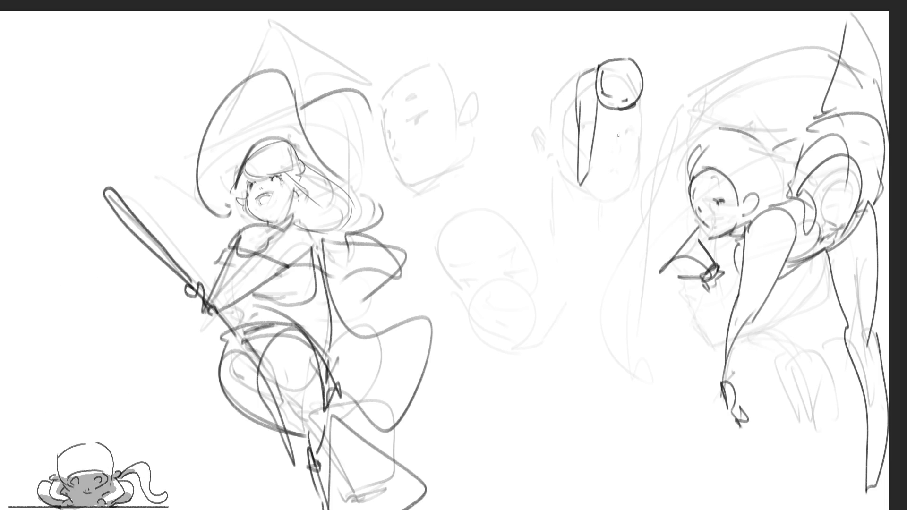
drag(636, 92, 628, 185)
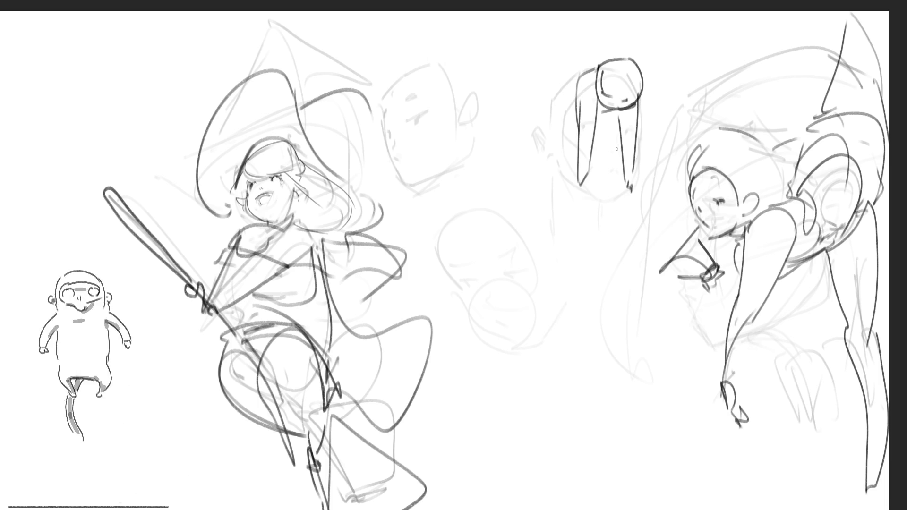
mouse_move(576, 74)
mouse_down()
mouse_move(574, 127)
mouse_move(560, 132)
mouse_up()
mouse_move(544, 102)
mouse_down()
mouse_move(535, 155)
mouse_move(560, 291)
mouse_up()
Add torso and long leg strokes to the bending figure and a small round head below it.
mouse_move(563, 136)
mouse_down()
mouse_move(563, 244)
mouse_move(603, 180)
mouse_up()
drag(613, 146, 597, 264)
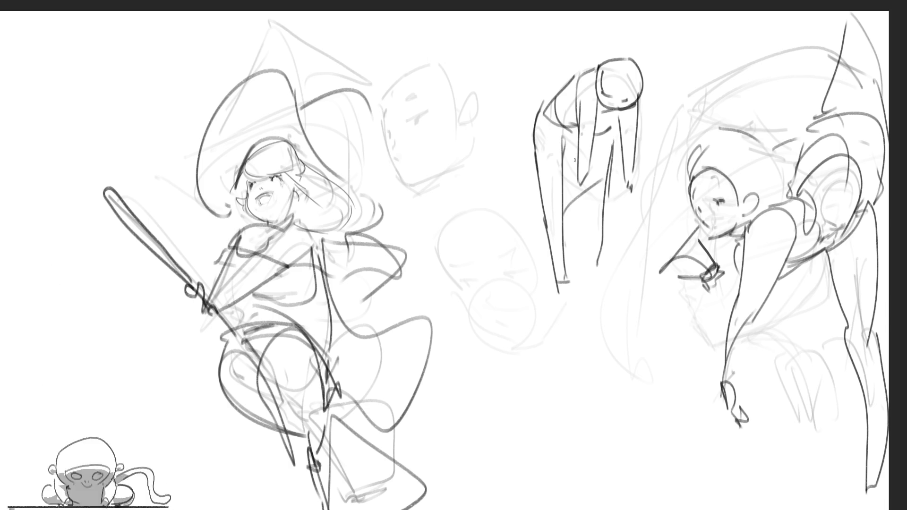
drag(584, 185, 592, 278)
drag(610, 143, 608, 280)
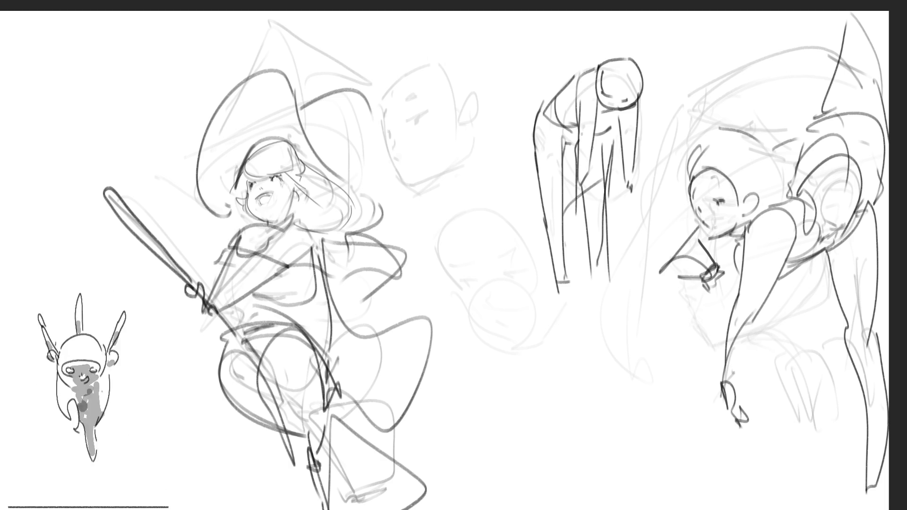
mouse_move(628, 146)
mouse_down()
mouse_move(630, 229)
mouse_move(576, 230)
mouse_move(614, 289)
mouse_up()
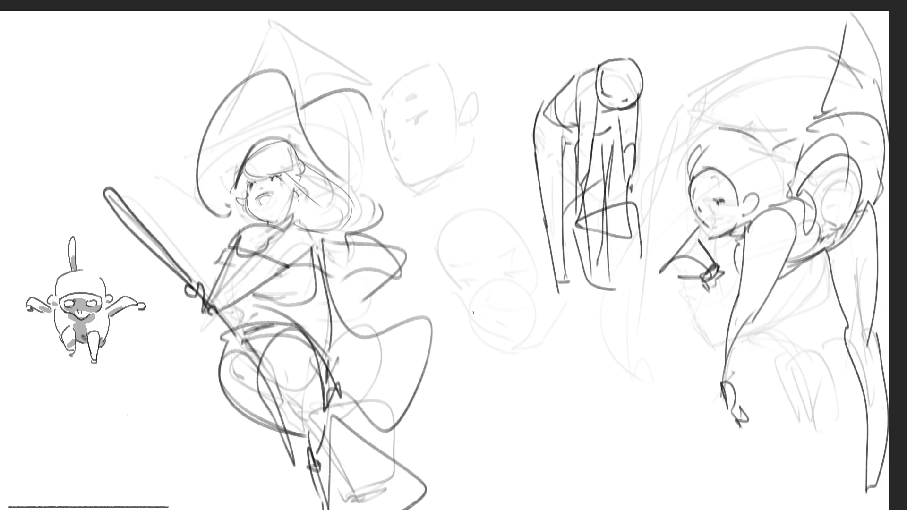
drag(473, 312, 517, 320)
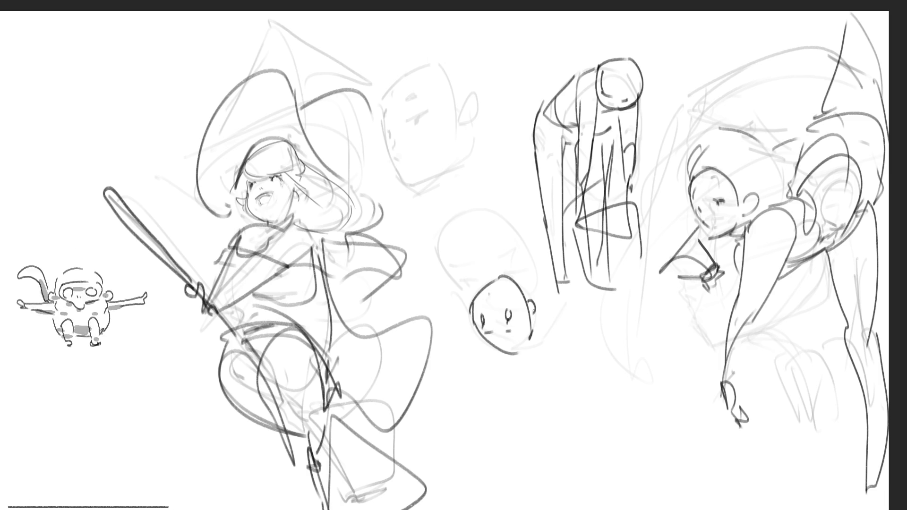
Add hair to the small bald head and draw a hood around it.
drag(490, 281, 515, 277)
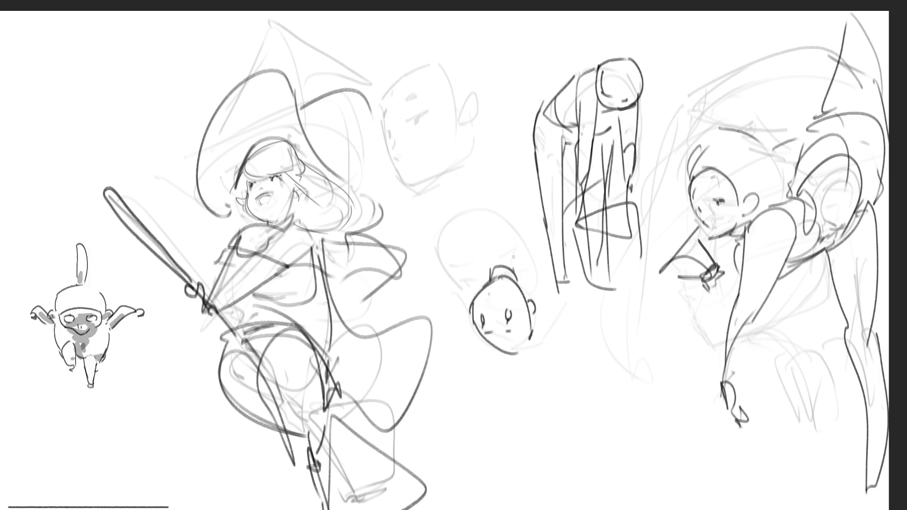
mouse_move(449, 241)
mouse_down()
mouse_move(490, 273)
mouse_move(503, 189)
mouse_up()
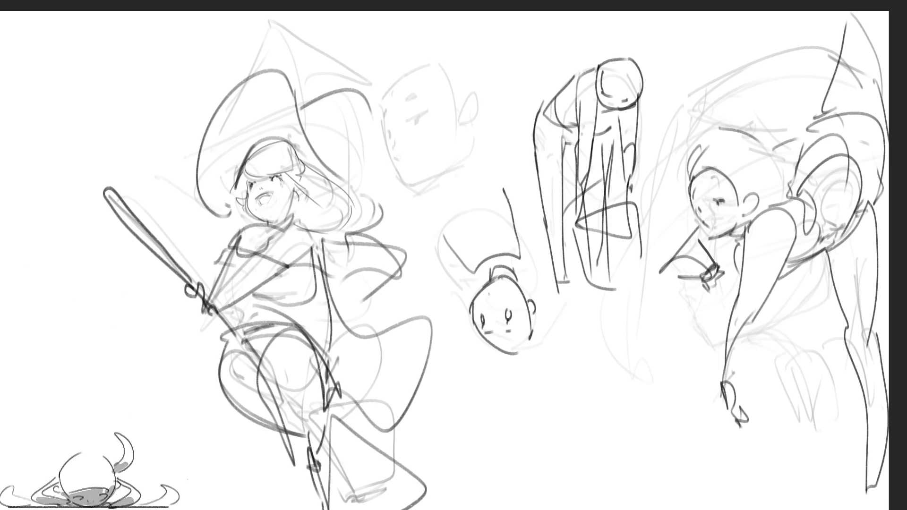
drag(452, 234, 507, 186)
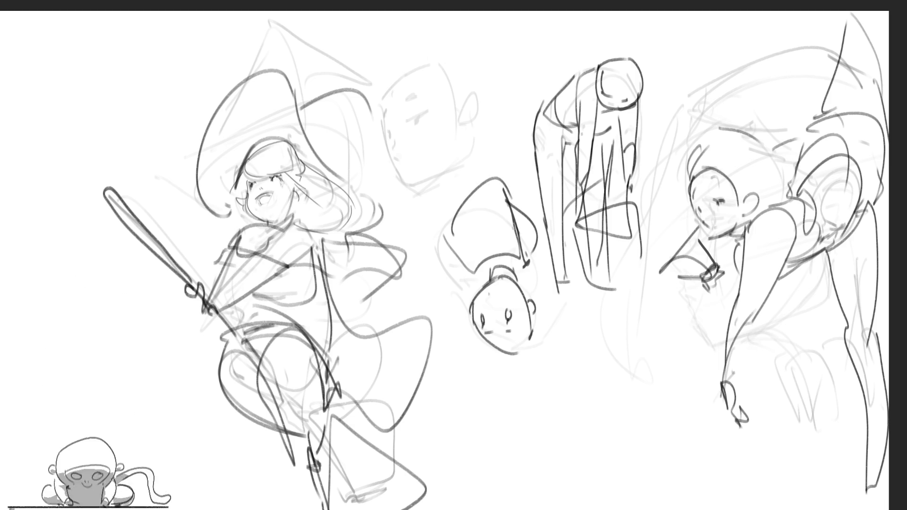
mouse_move(449, 233)
mouse_down()
mouse_move(501, 192)
mouse_move(455, 146)
mouse_up()
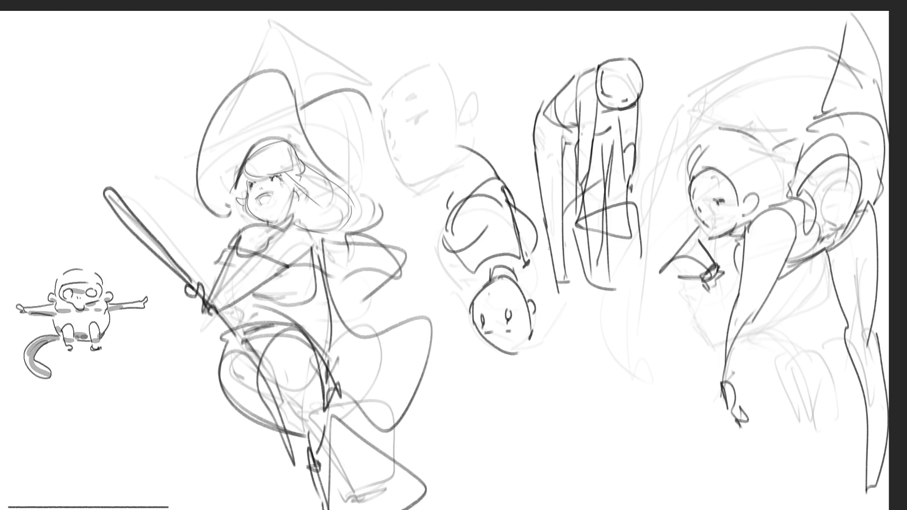
Sketch a body beneath the upside-down hooded head, extending it downward.
drag(489, 344, 552, 418)
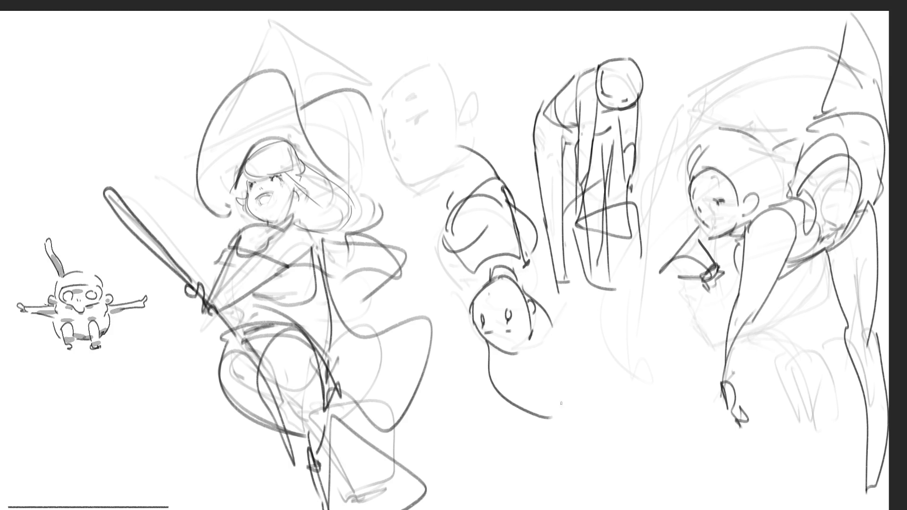
drag(533, 306, 585, 378)
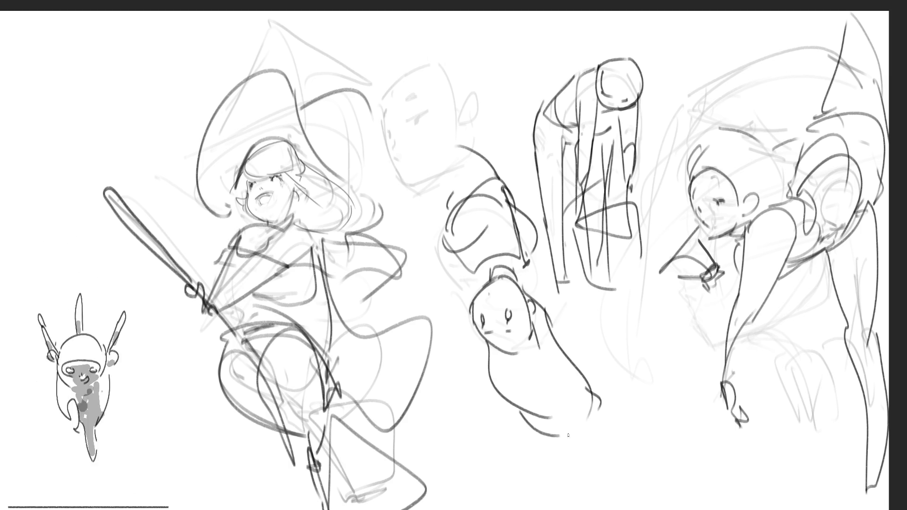
drag(525, 417, 601, 426)
drag(602, 383, 631, 397)
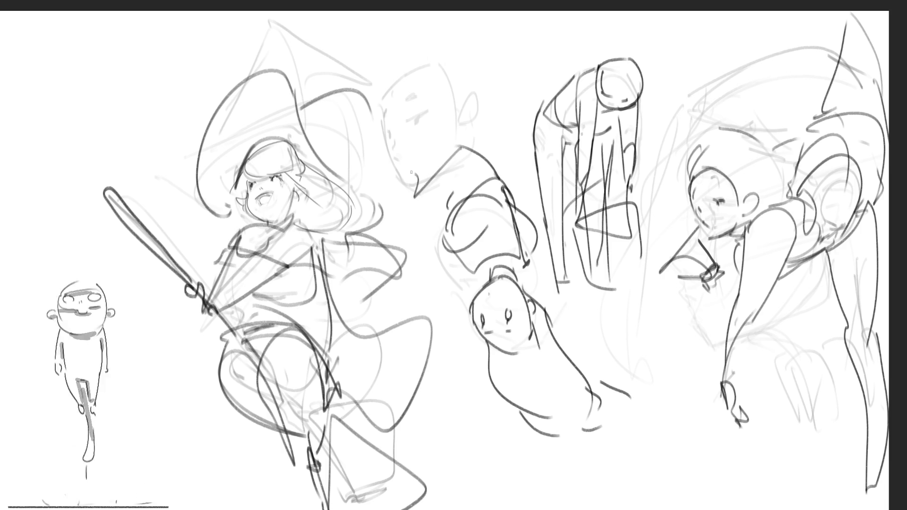
Redraw the faint head study above in dark contour lines.
drag(387, 170, 482, 120)
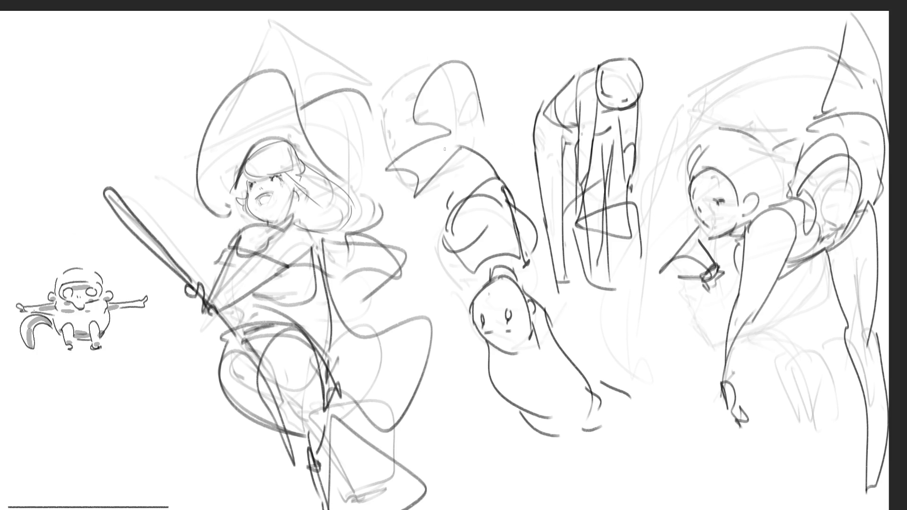
drag(421, 95, 366, 131)
drag(425, 73, 376, 156)
drag(454, 51, 448, 171)
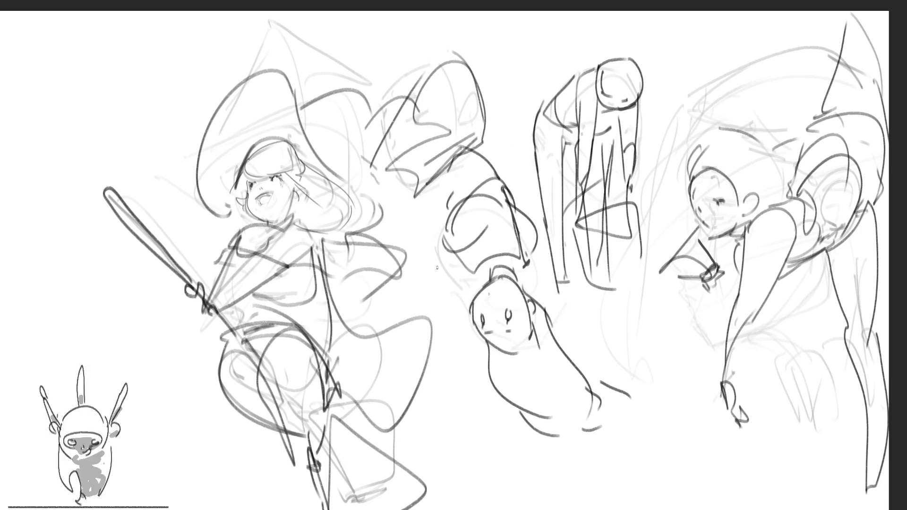
Add a small oval mark, a dark stroke and two curves to the upper hooded figure.
drag(428, 204, 417, 235)
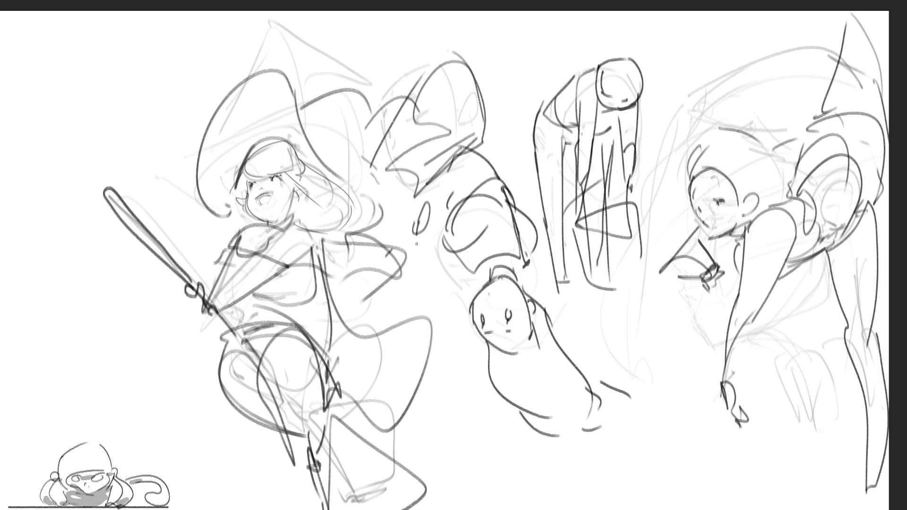
drag(502, 152, 535, 181)
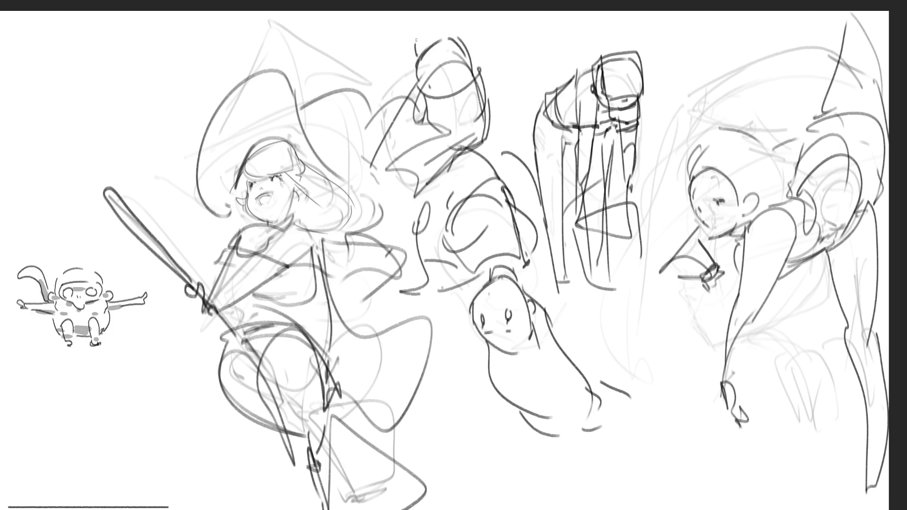
mouse_move(415, 100)
mouse_down()
mouse_move(387, 107)
mouse_move(418, 161)
mouse_up()
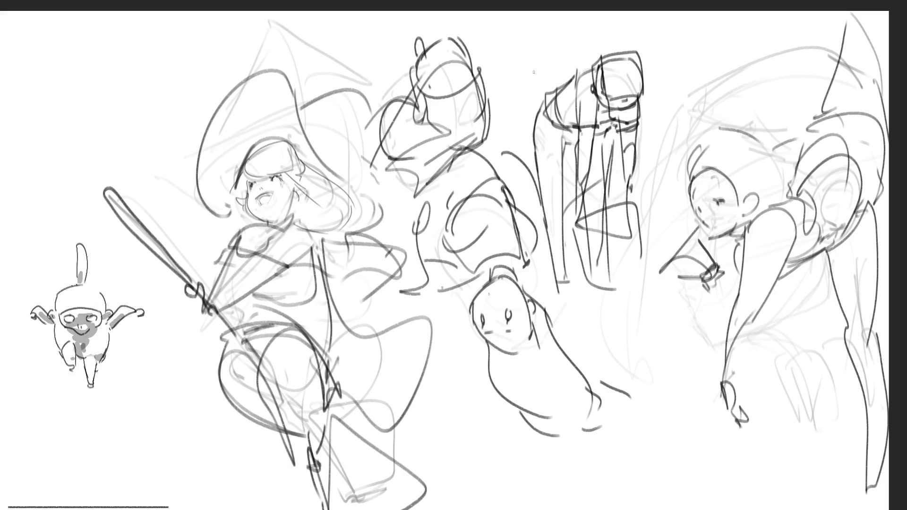
drag(391, 87, 365, 135)
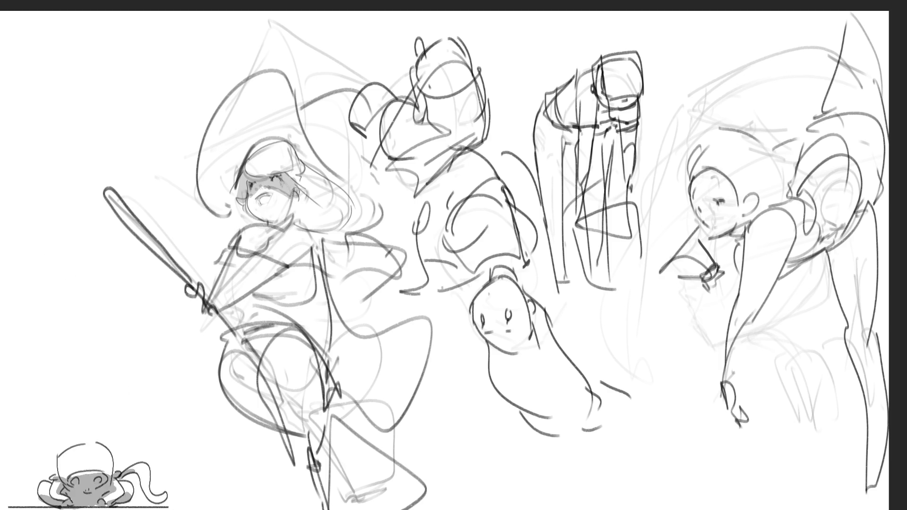
Shade the witch's hair, head and neck with the grey soft brush.
mouse_move(302, 188)
mouse_down()
mouse_move(312, 219)
mouse_move(328, 223)
mouse_up()
drag(291, 135, 328, 176)
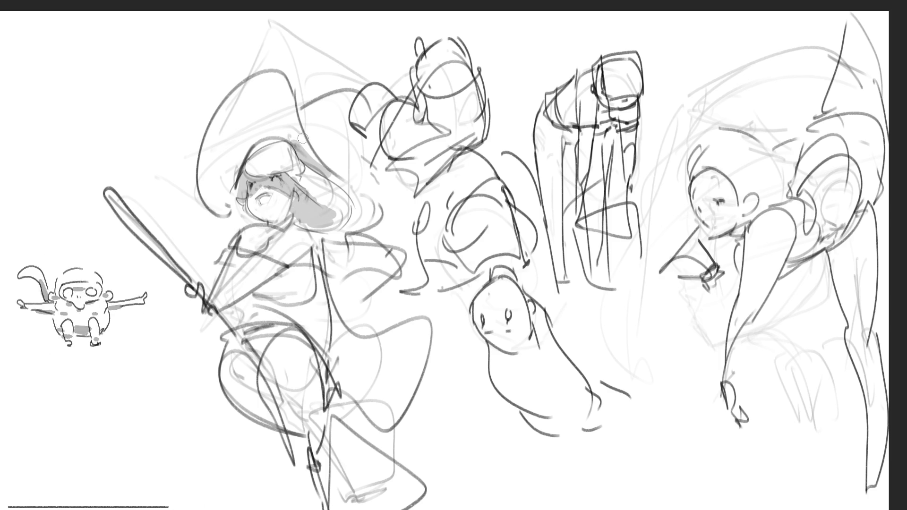
drag(241, 165, 287, 135)
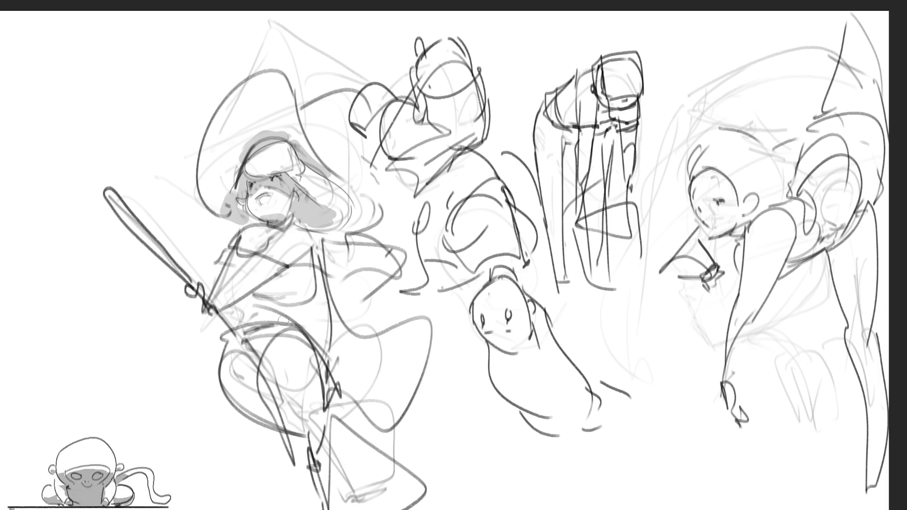
mouse_move(347, 183)
mouse_down()
mouse_move(334, 199)
mouse_move(365, 230)
mouse_move(352, 145)
mouse_move(312, 152)
mouse_move(344, 163)
mouse_move(351, 194)
mouse_up()
Spread grey shading across the witch's torso and down toward the waist.
mouse_move(249, 246)
mouse_down()
mouse_move(316, 273)
mouse_move(394, 266)
mouse_up()
mouse_move(337, 280)
mouse_down()
mouse_move(353, 268)
mouse_move(255, 298)
mouse_move(383, 273)
mouse_up()
mouse_move(262, 319)
mouse_down()
mouse_move(333, 305)
mouse_move(307, 307)
mouse_up()
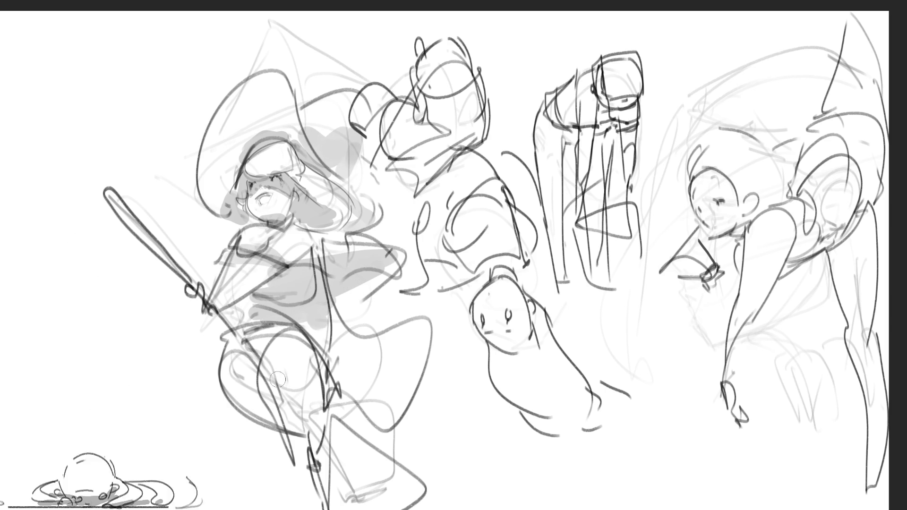
Fill the witch's lower leg and the area beside it with grey shading.
drag(234, 383, 308, 447)
drag(234, 376, 291, 430)
drag(273, 372, 305, 433)
drag(259, 390, 334, 479)
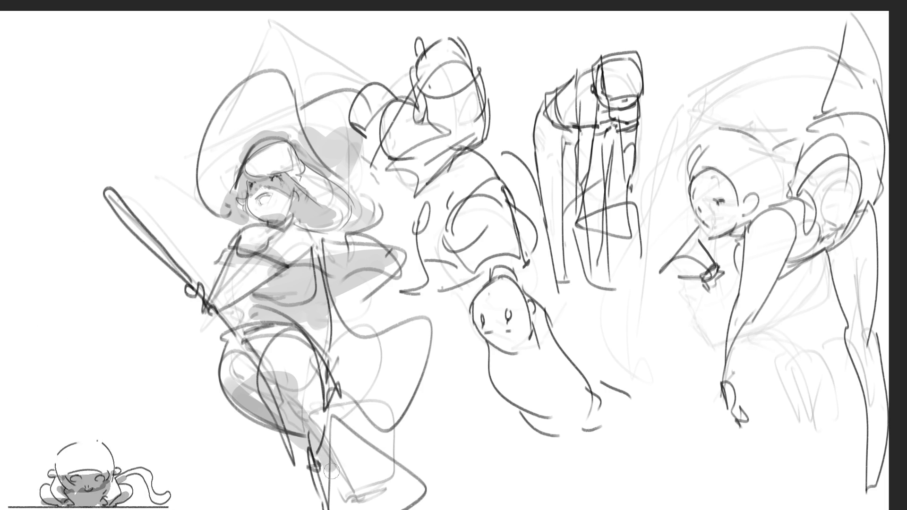
drag(298, 447, 337, 479)
drag(308, 461, 340, 504)
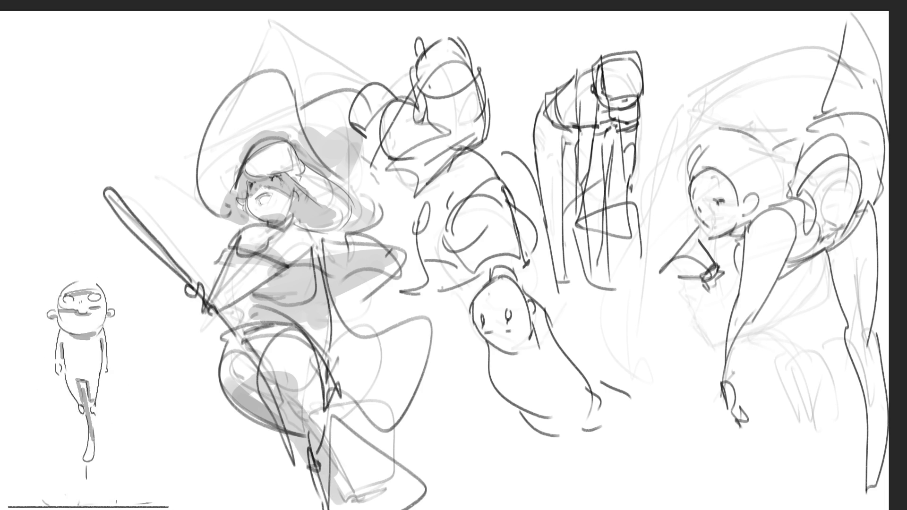
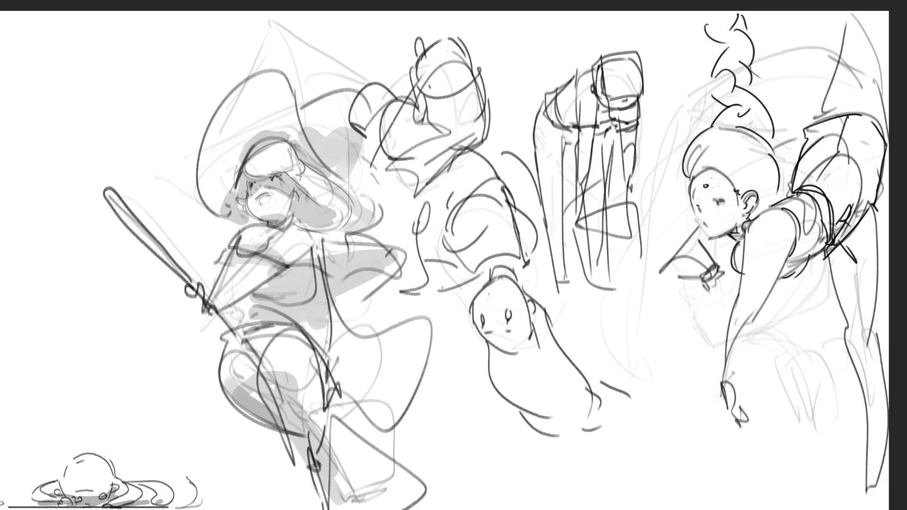
Refine the right figure's curled arm and hanging leg with darker strokes, plus a long line above her.
drag(851, 319, 854, 353)
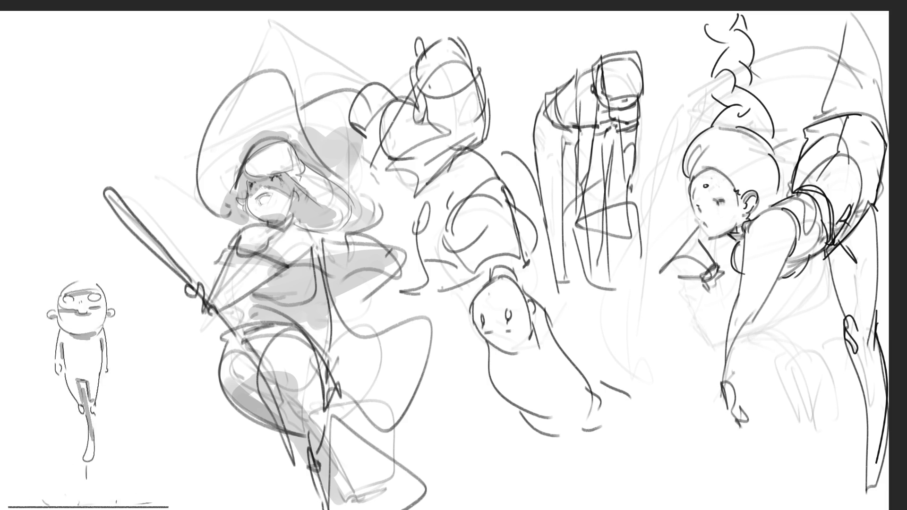
drag(853, 358, 871, 479)
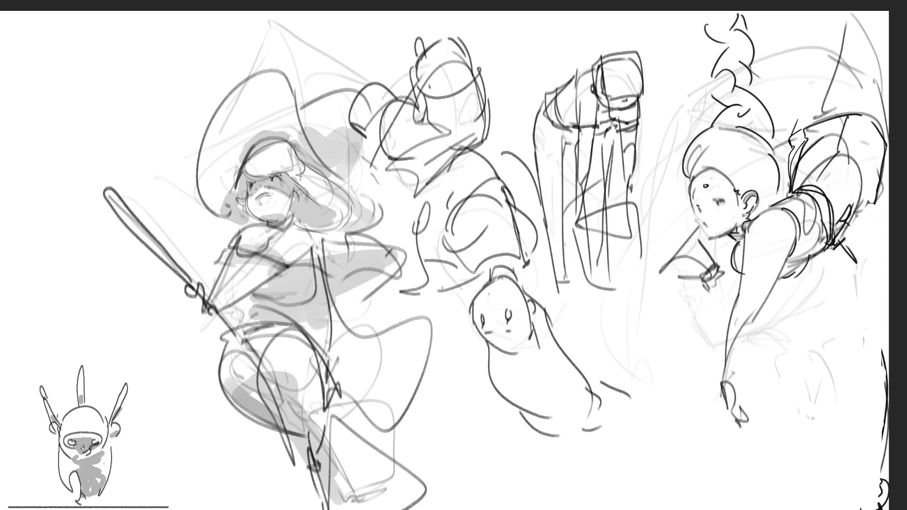
drag(780, 36, 796, 129)
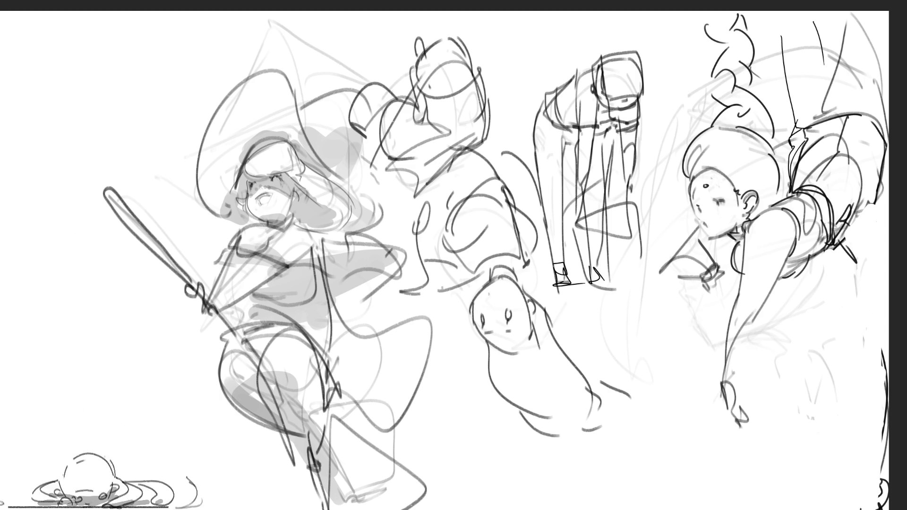
Mirror the view, shift the whole drawing right and confirm, then flip the view upside down.
key(m)
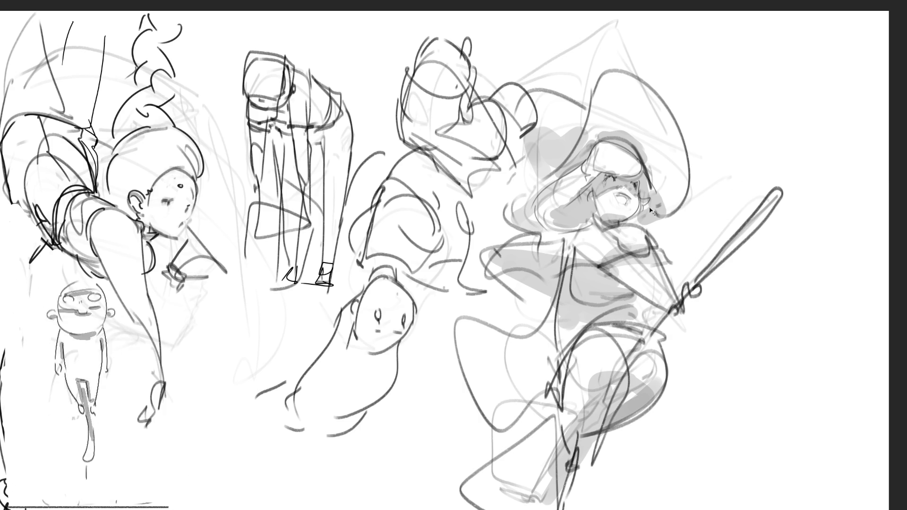
mouse_move(653, 210)
mouse_down()
mouse_move(678, 222)
mouse_move(709, 216)
mouse_up()
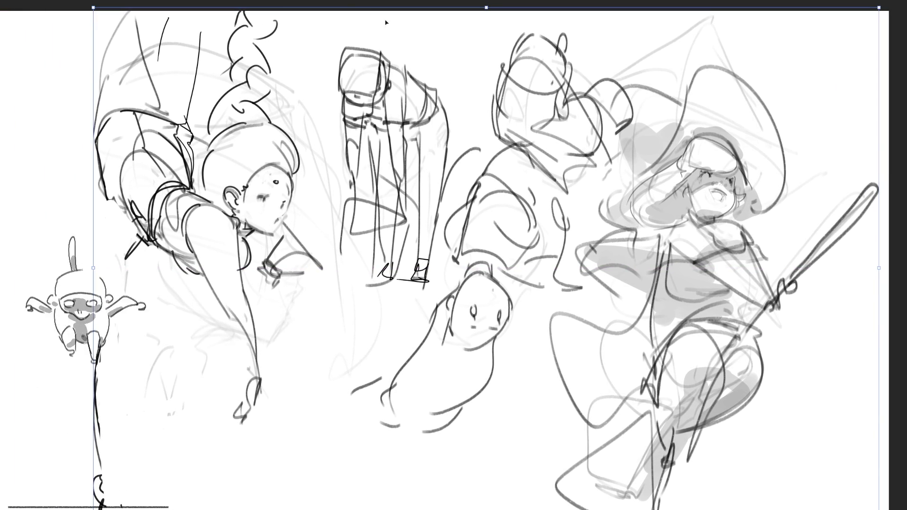
key(Return)
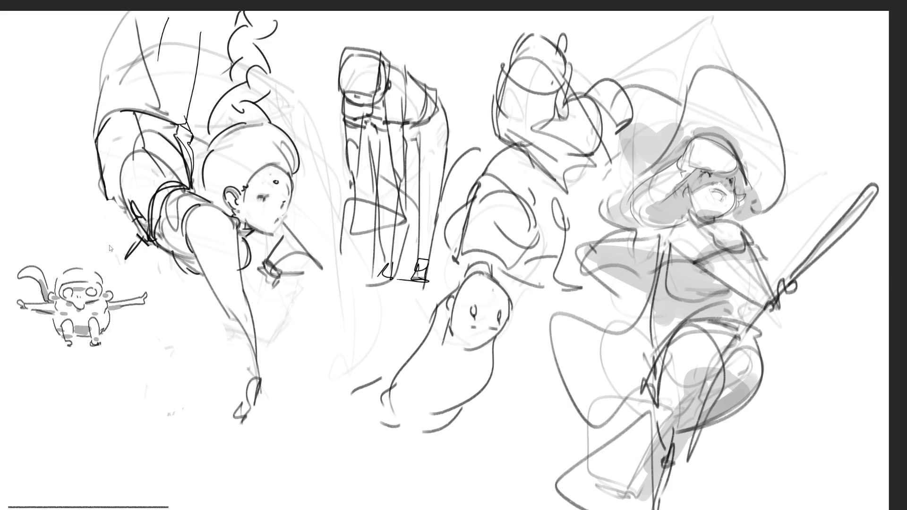
key(shift+v)
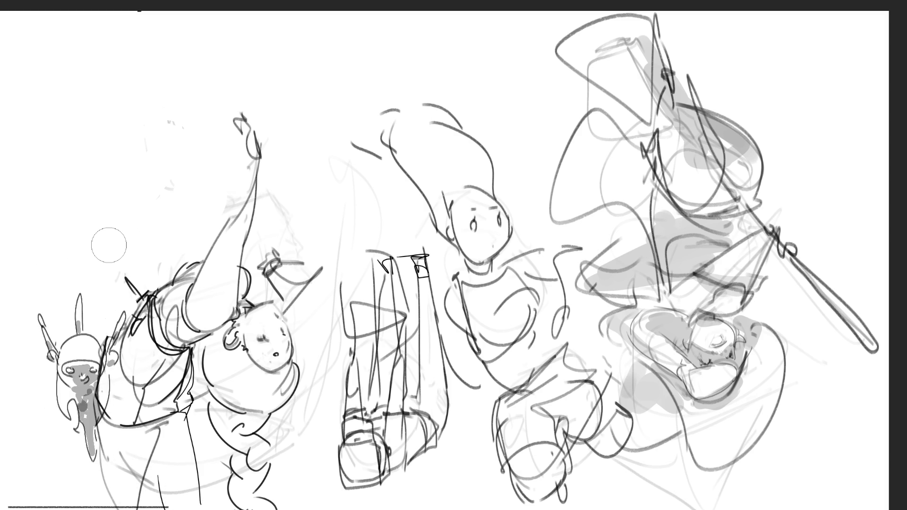
Flip the canvas view back upright.
key(v)
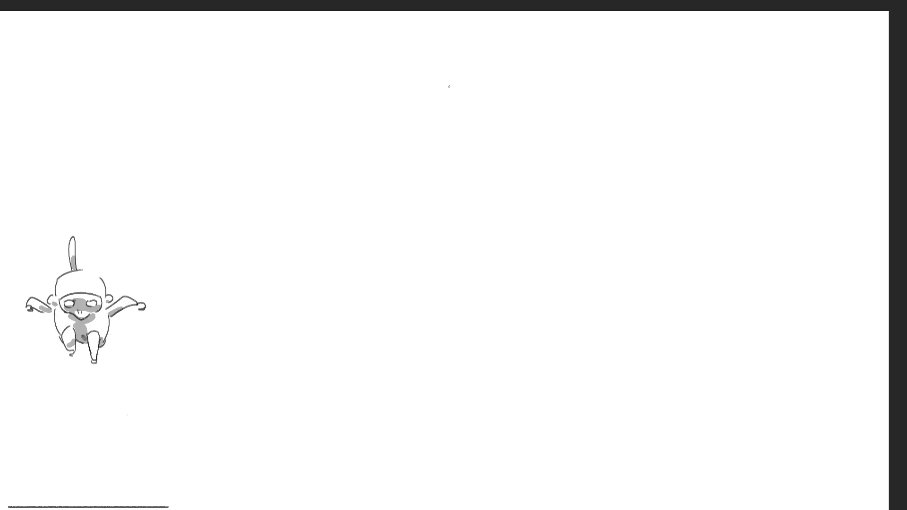
Rough in the new figure's head outline, ear and scribbled hair loops at upper right.
drag(431, 71, 429, 115)
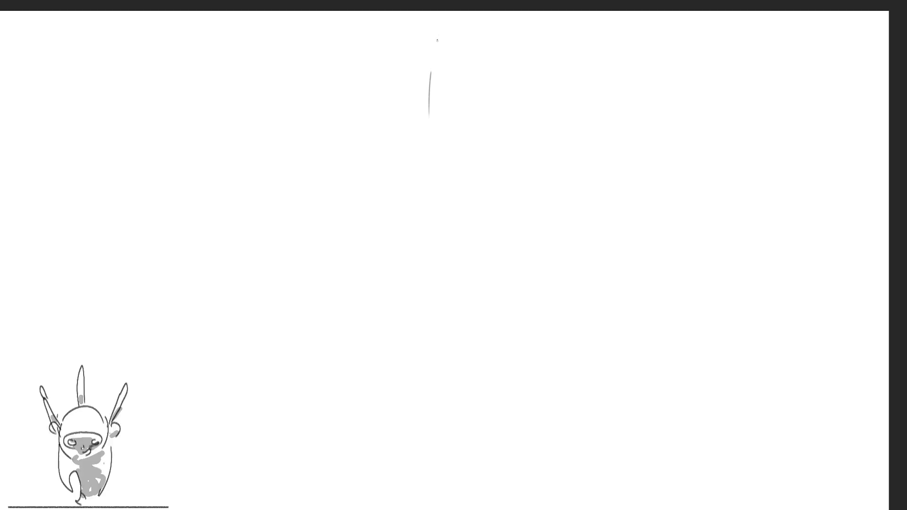
drag(437, 40, 451, 111)
drag(431, 33, 430, 130)
mouse_move(461, 96)
mouse_down()
mouse_move(476, 63)
mouse_move(473, 75)
mouse_up()
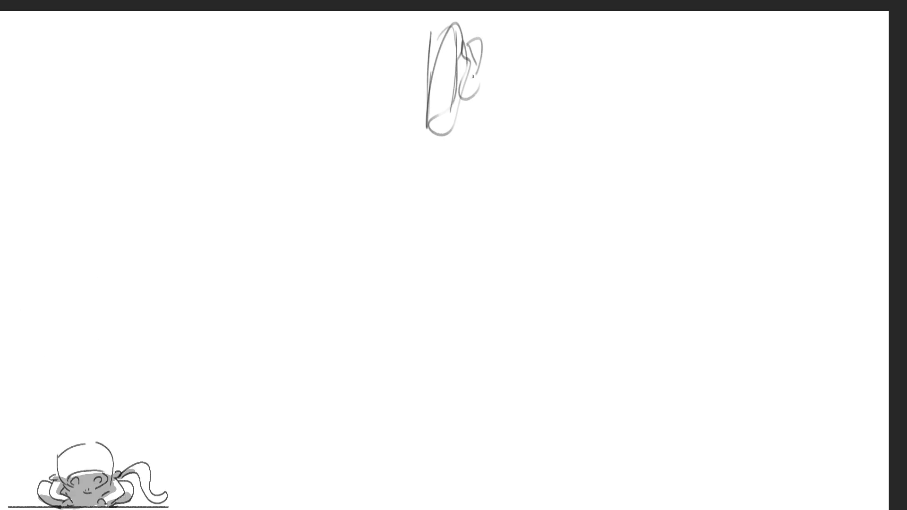
drag(488, 35, 496, 106)
drag(503, 43, 511, 102)
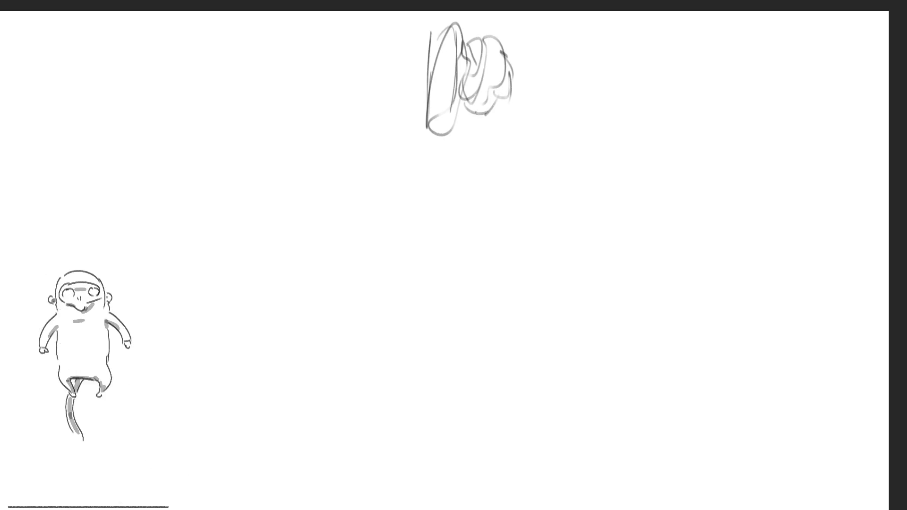
Block in the torso mass, zigzag down to the hips and outline the large hip loop.
drag(434, 114, 454, 159)
mouse_move(489, 99)
mouse_down()
mouse_move(461, 152)
mouse_move(496, 172)
mouse_move(538, 116)
mouse_up()
drag(505, 78, 542, 113)
drag(461, 103, 551, 124)
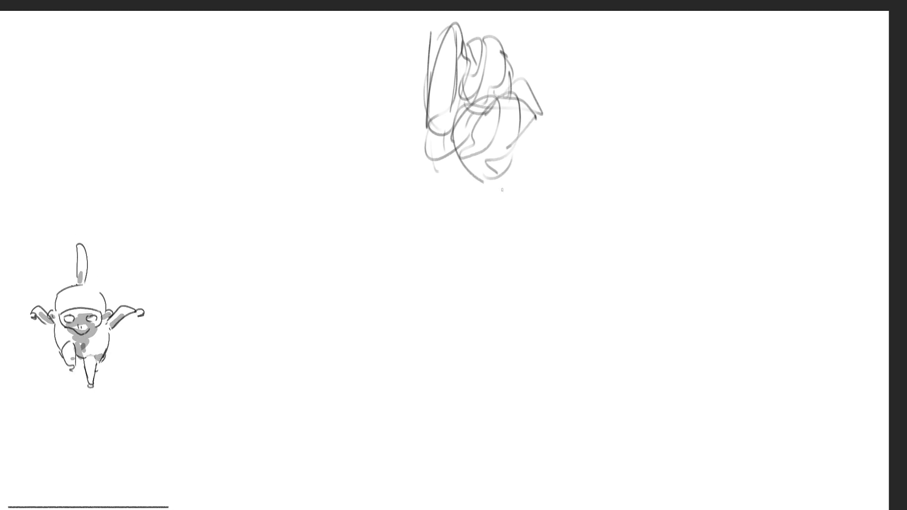
drag(523, 180, 528, 198)
drag(560, 162, 540, 258)
drag(547, 185, 567, 234)
drag(552, 144, 526, 261)
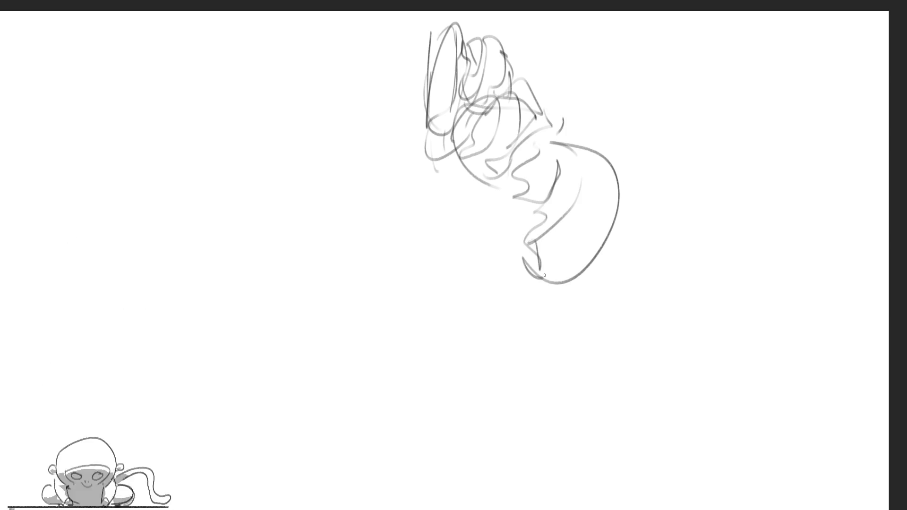
drag(547, 293, 578, 289)
Sketch the standing leg's long converging lines and an oval inside the hip loop.
drag(614, 210, 601, 294)
mouse_move(625, 157)
mouse_down()
mouse_move(618, 298)
mouse_move(590, 331)
mouse_up()
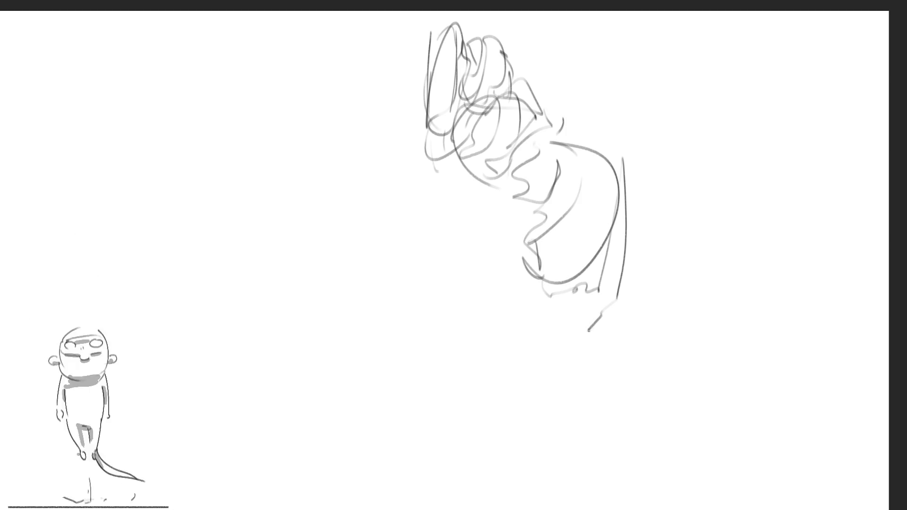
drag(615, 301, 604, 401)
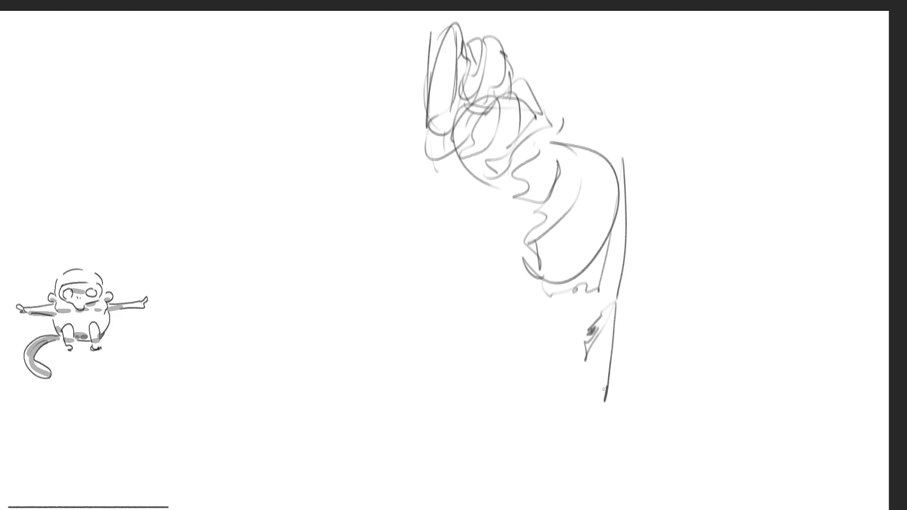
drag(618, 241, 603, 356)
mouse_move(518, 241)
mouse_down()
mouse_move(567, 178)
mouse_move(610, 241)
mouse_up()
Sweep the kicking leg out to the right and shape its underside and the hip.
drag(528, 271, 647, 203)
mouse_move(643, 264)
mouse_down()
mouse_move(550, 345)
mouse_move(663, 259)
mouse_up()
drag(673, 190, 763, 222)
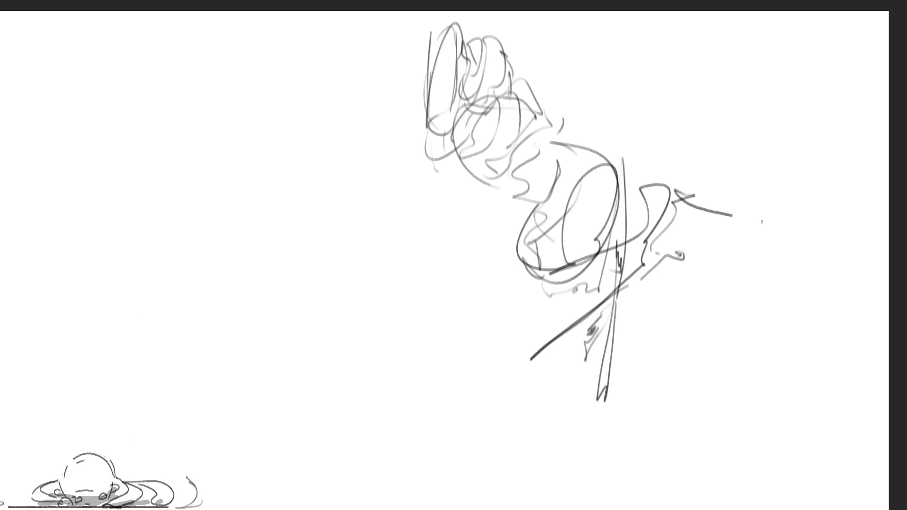
mouse_move(666, 234)
mouse_down()
mouse_move(753, 231)
mouse_move(785, 217)
mouse_move(609, 326)
mouse_up()
drag(549, 312, 590, 325)
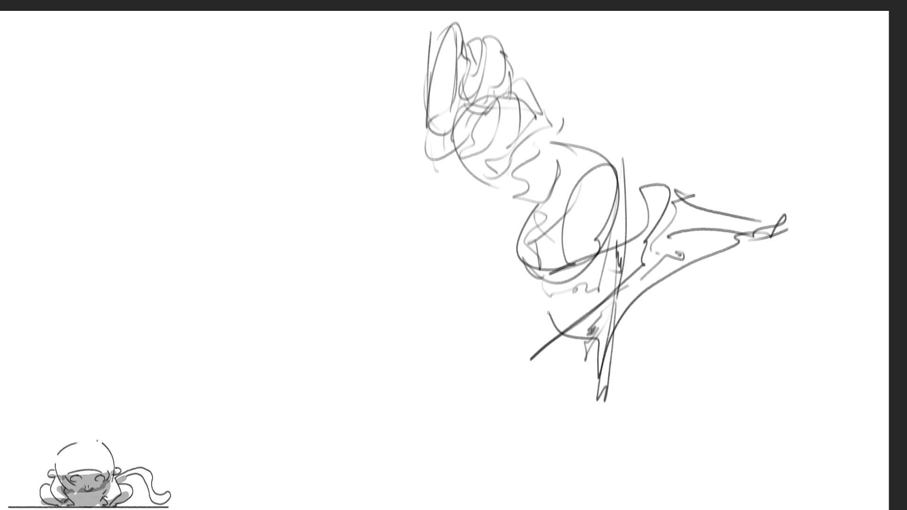
drag(538, 277, 591, 324)
drag(562, 146, 578, 199)
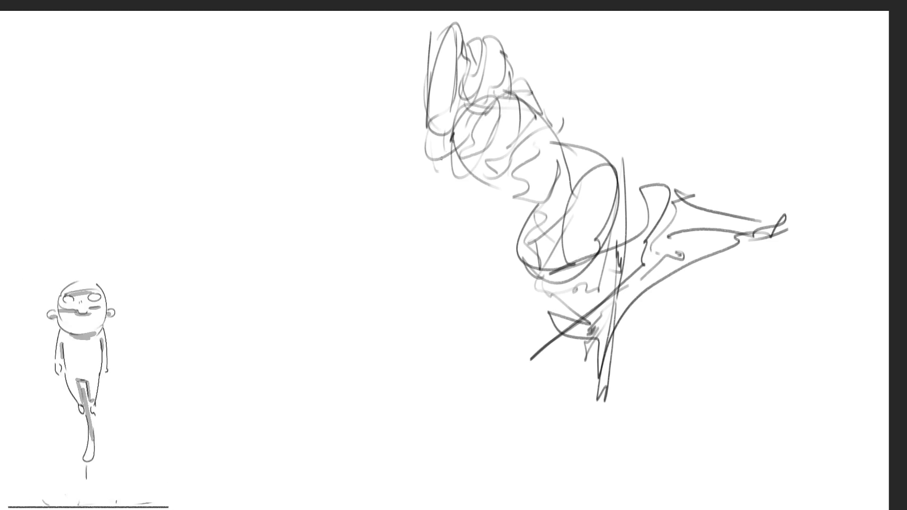
Sketch the arm reaching left and the raised arm with its hand at the top.
mouse_move(451, 141)
mouse_down()
mouse_move(497, 188)
mouse_move(512, 226)
mouse_up()
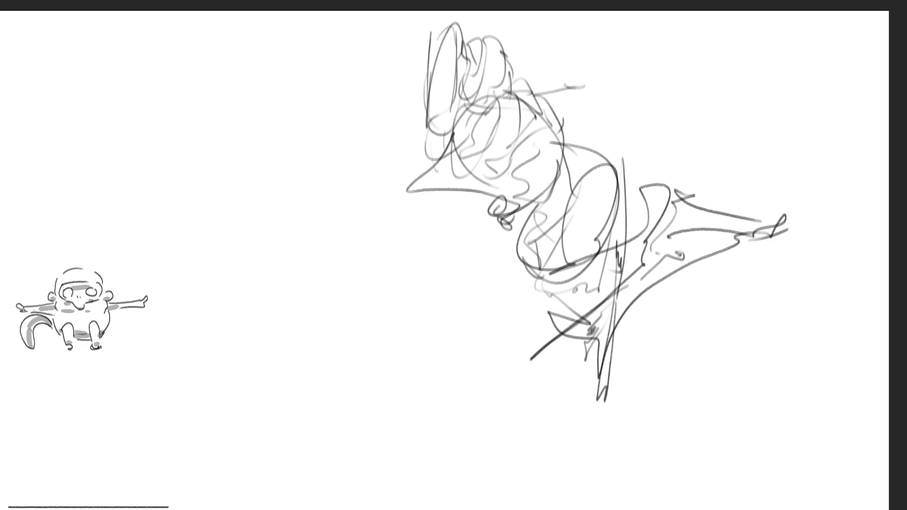
drag(561, 74, 599, 82)
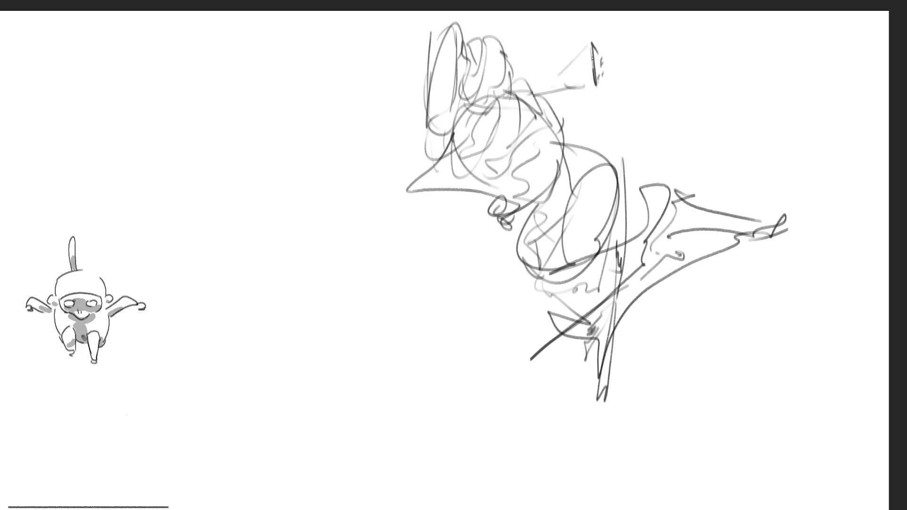
mouse_move(590, 41)
mouse_down()
mouse_move(563, 70)
mouse_move(568, 138)
mouse_up()
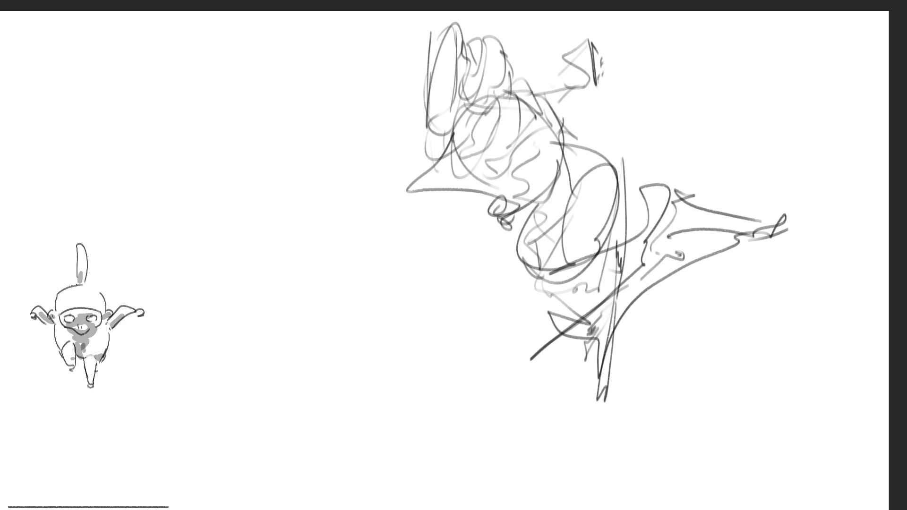
Rough in a second head left of the figure with hair above and beside it.
mouse_move(328, 67)
mouse_down()
mouse_move(372, 78)
mouse_move(386, 121)
mouse_up()
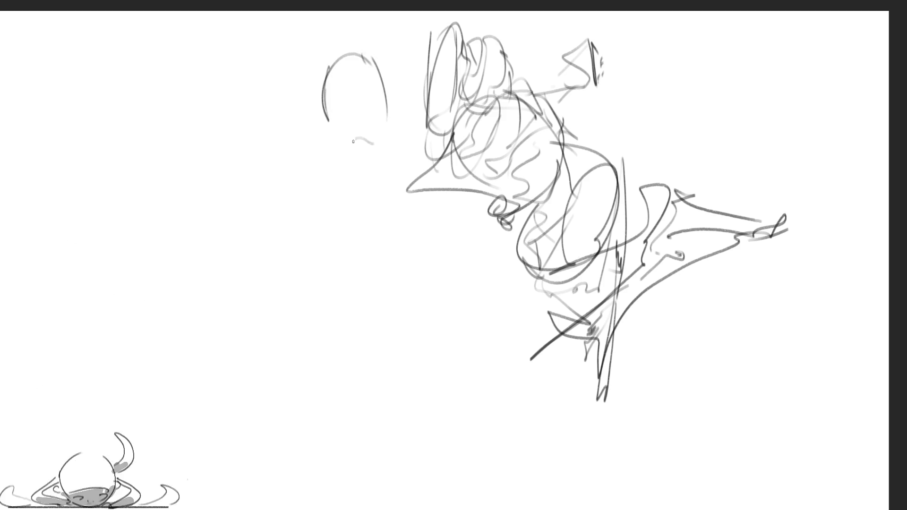
drag(334, 135, 372, 141)
mouse_move(339, 106)
mouse_down()
mouse_move(390, 64)
mouse_move(372, 85)
mouse_up()
drag(330, 43, 401, 32)
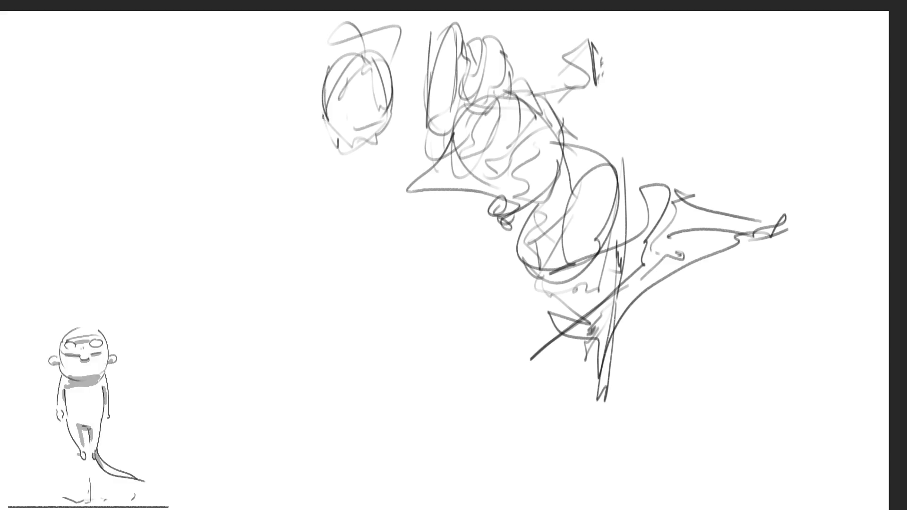
drag(315, 78, 325, 153)
mouse_move(283, 124)
mouse_down()
mouse_move(316, 177)
mouse_move(379, 150)
mouse_move(383, 207)
mouse_up()
Draw a long diagonal limb with a hand at its end and the curve of the girl's back.
drag(388, 149, 282, 286)
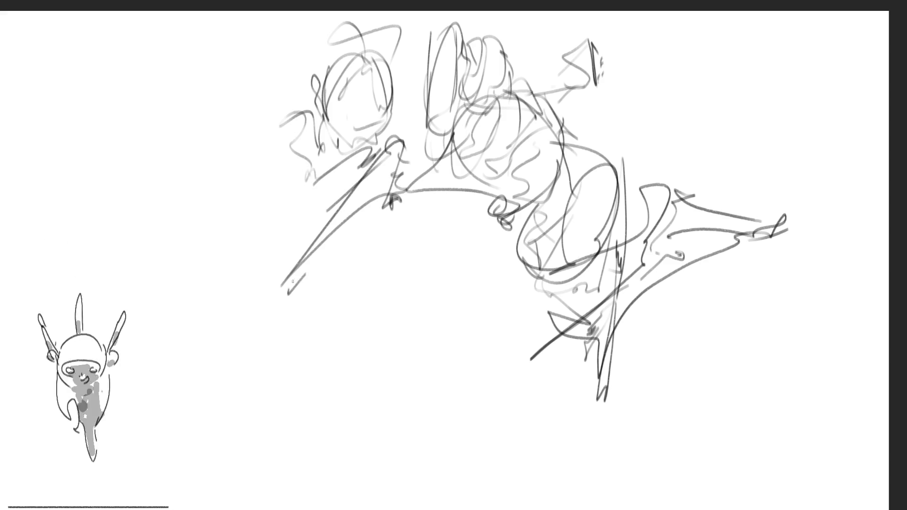
drag(336, 243, 314, 257)
drag(298, 278, 290, 294)
drag(317, 242, 281, 276)
mouse_move(291, 207)
mouse_down()
mouse_move(301, 230)
mouse_move(355, 204)
mouse_move(373, 206)
mouse_move(288, 226)
mouse_up()
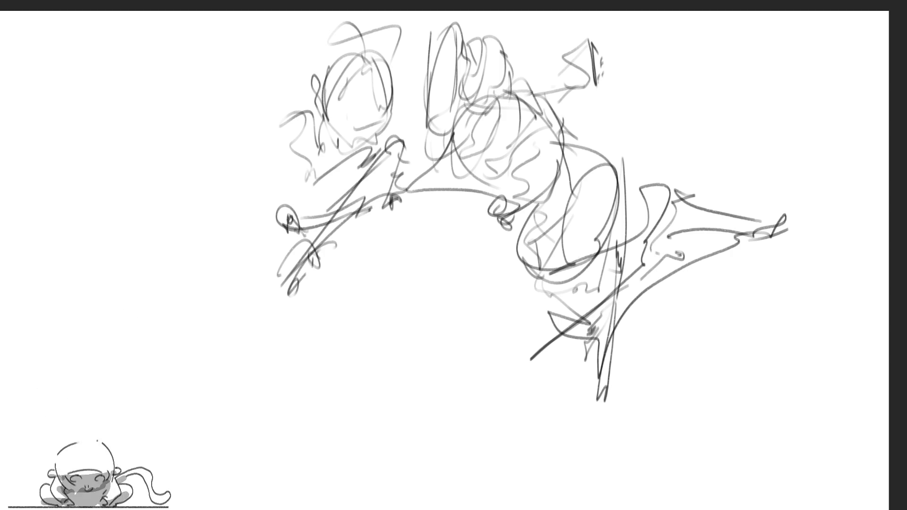
mouse_move(250, 160)
mouse_down()
mouse_move(282, 129)
mouse_move(259, 204)
mouse_up()
drag(311, 168, 292, 196)
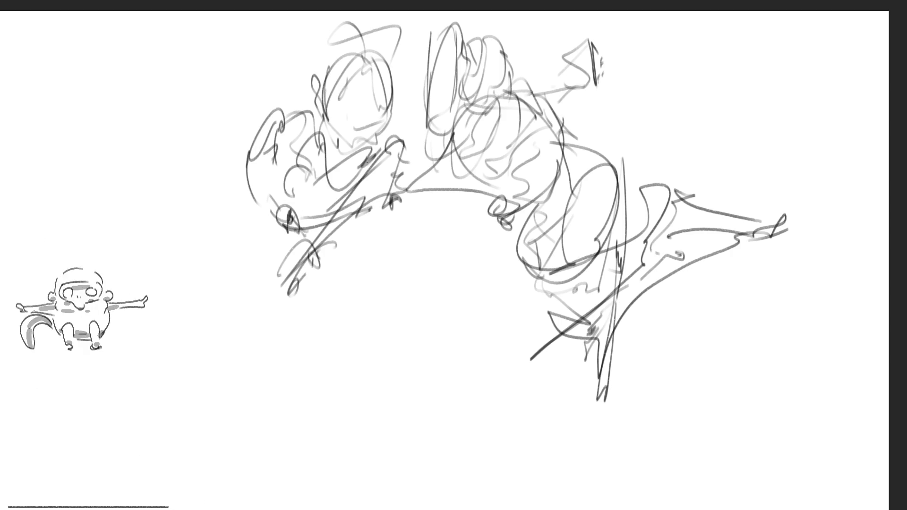
Block in the rounded skirt below the head and the long legs beneath it.
mouse_move(308, 257)
mouse_down()
mouse_move(388, 248)
mouse_move(455, 293)
mouse_up()
drag(343, 346, 417, 319)
mouse_move(276, 251)
mouse_down()
mouse_move(311, 367)
mouse_move(439, 317)
mouse_up()
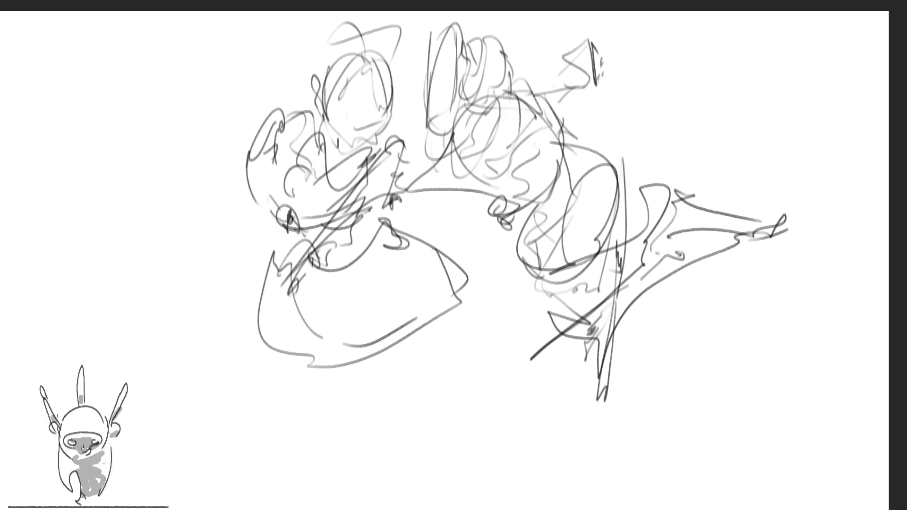
mouse_move(453, 277)
mouse_down()
mouse_move(412, 329)
mouse_move(347, 369)
mouse_up()
mouse_move(292, 358)
mouse_down()
mouse_move(319, 395)
mouse_move(328, 505)
mouse_up()
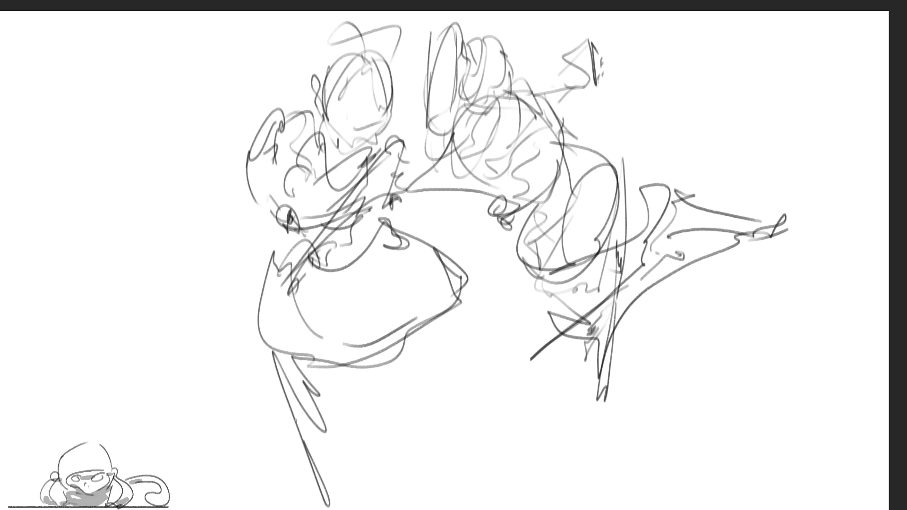
mouse_move(337, 373)
mouse_down()
mouse_move(356, 505)
mouse_move(435, 319)
mouse_up()
drag(362, 365, 433, 440)
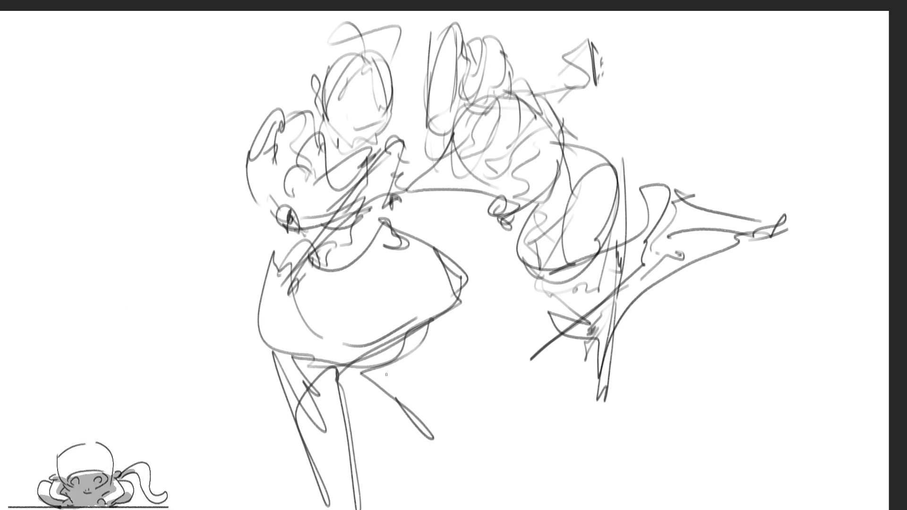
mouse_move(386, 397)
mouse_down()
mouse_move(452, 380)
mouse_move(487, 451)
mouse_up()
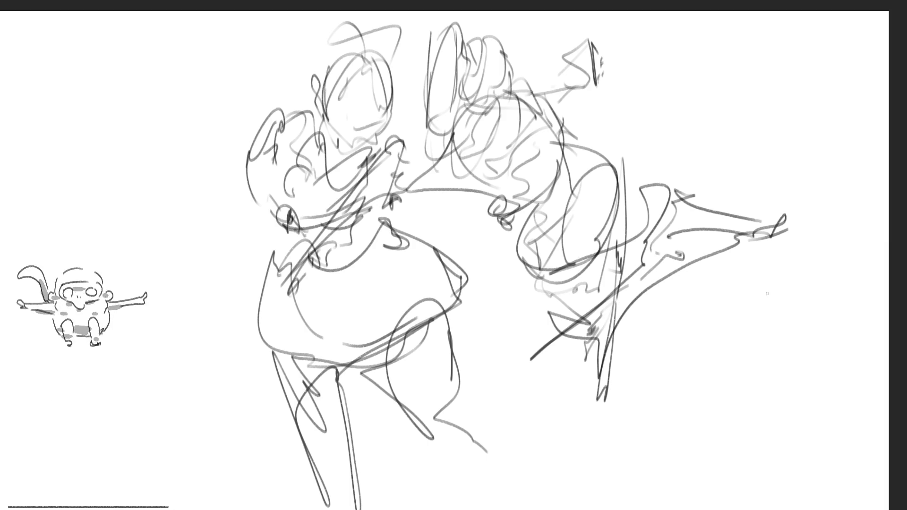
Transform the whole sketch layer, nudging it slightly left, and confirm.
key(ctrl+t)
drag(754, 267, 748, 268)
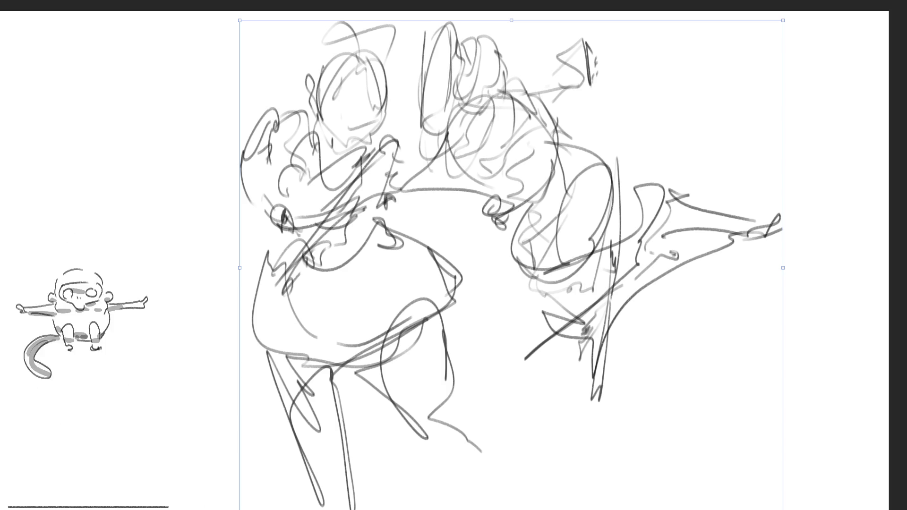
key(Return)
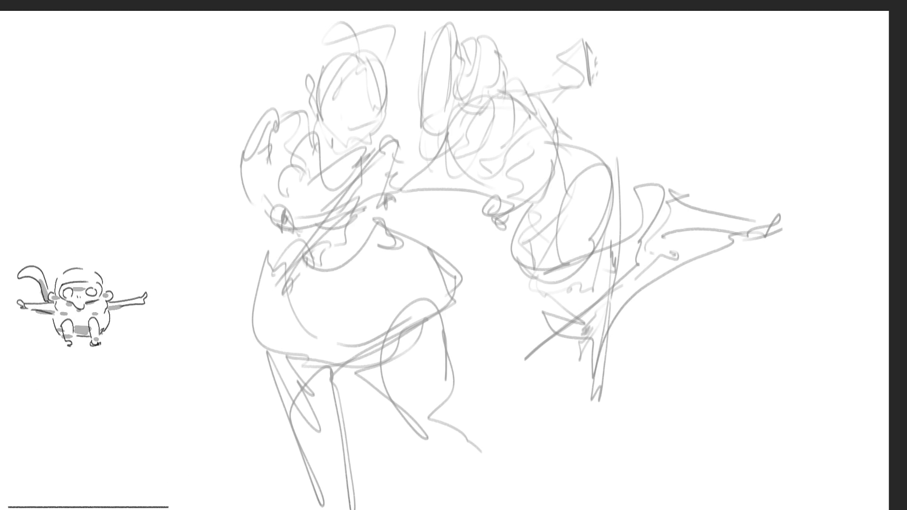
Ink the bow atop the girl's head, the chin and face outline, and hatch shading on the face.
mouse_move(352, 49)
mouse_down()
mouse_move(363, 37)
mouse_move(372, 61)
mouse_move(352, 57)
mouse_up()
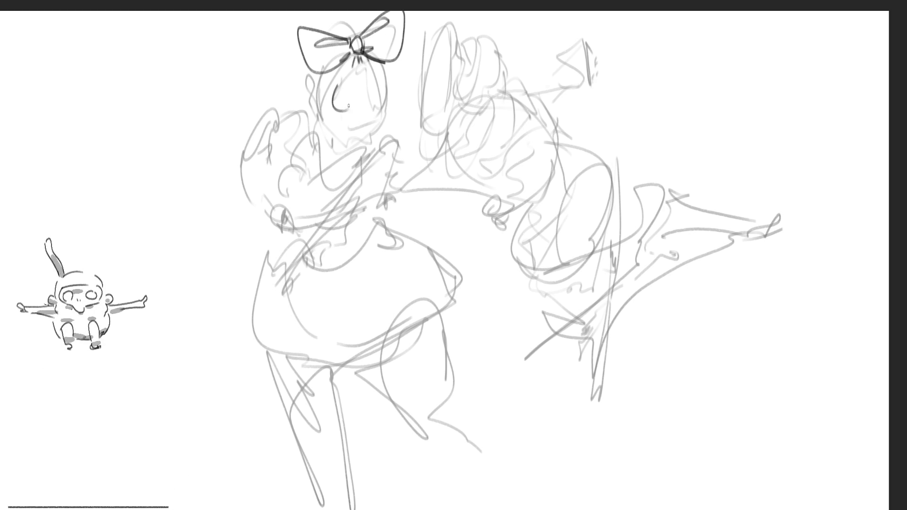
drag(334, 82, 385, 107)
drag(392, 74, 387, 106)
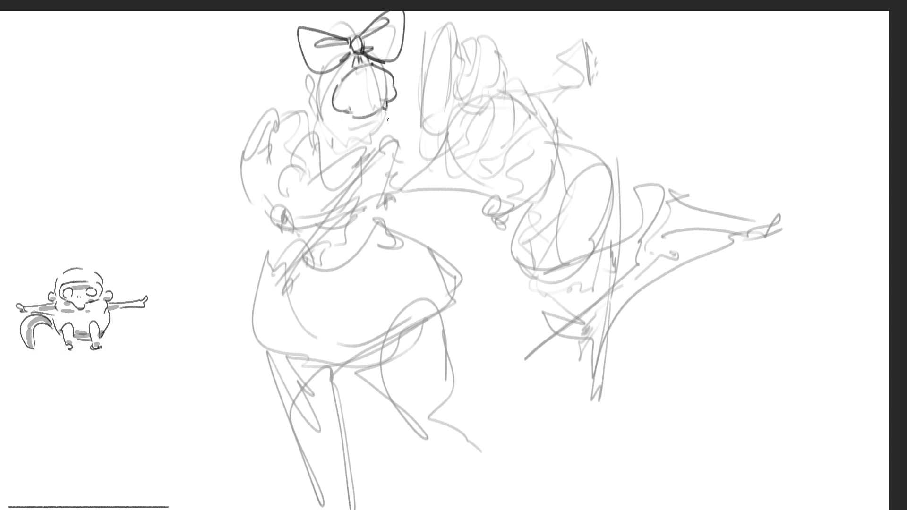
drag(388, 114, 370, 140)
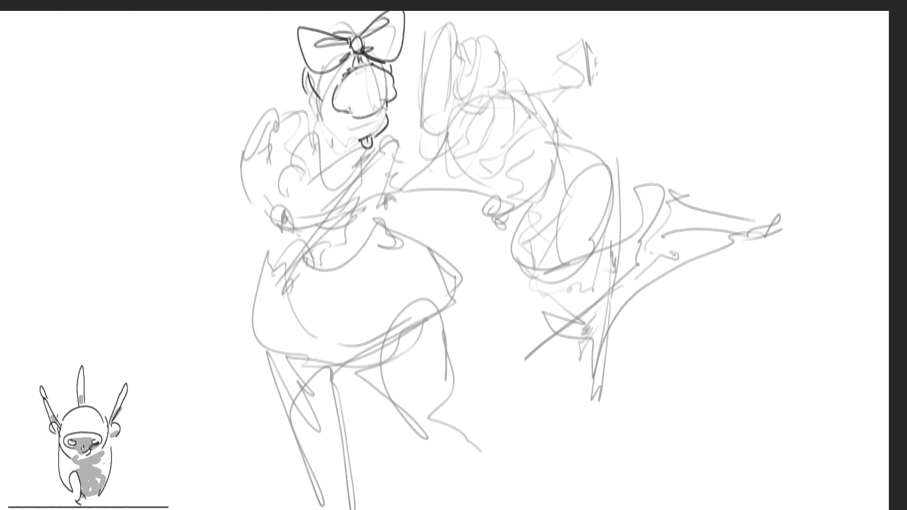
drag(339, 112, 349, 121)
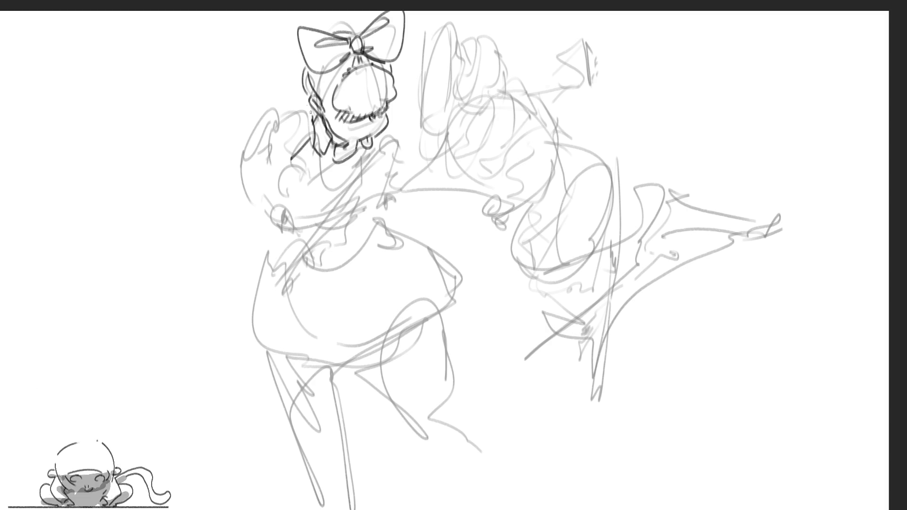
Ink the girl's hair, chest line, left sleeve and crossed arm, and hatch the bodice.
mouse_move(312, 102)
mouse_down()
mouse_move(272, 119)
mouse_move(289, 155)
mouse_up()
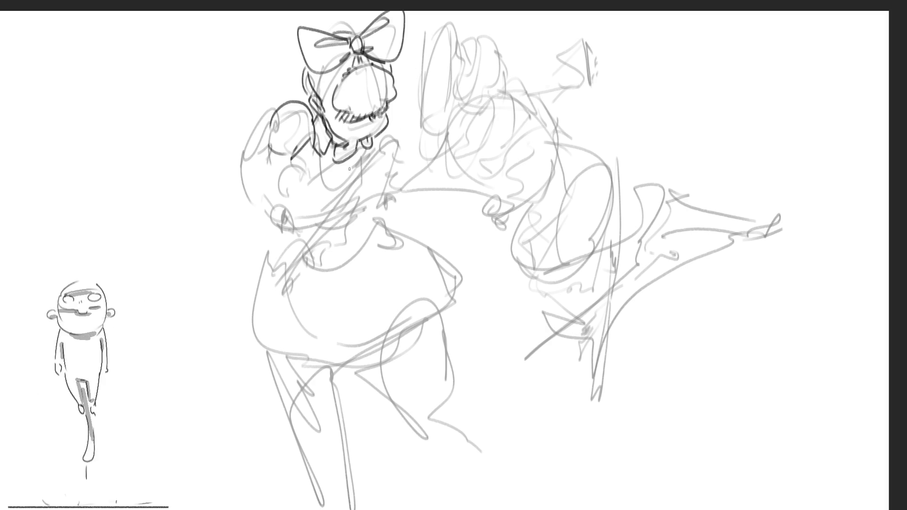
drag(387, 135, 392, 192)
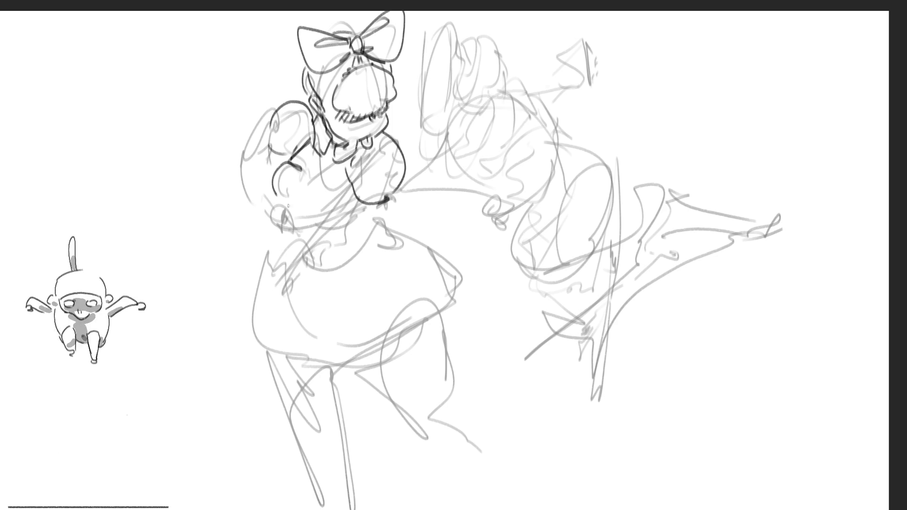
drag(282, 197, 323, 217)
drag(295, 164, 330, 181)
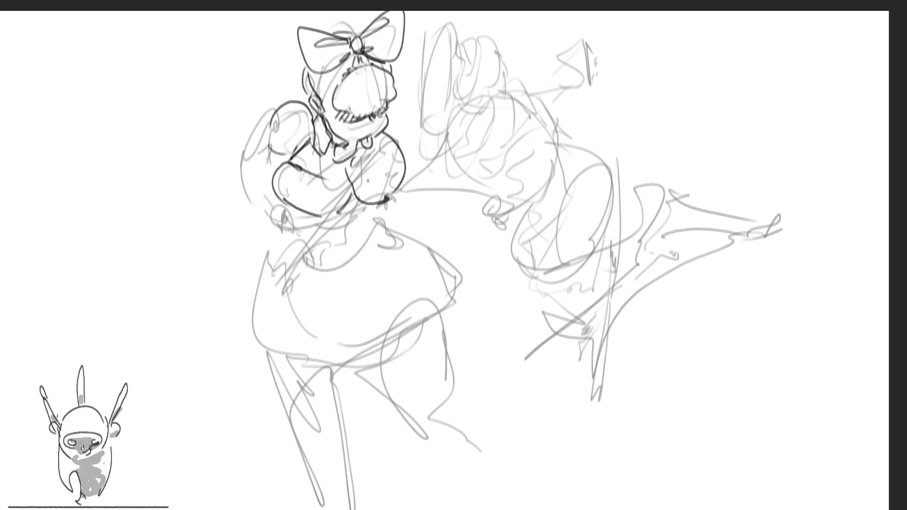
drag(297, 141, 320, 172)
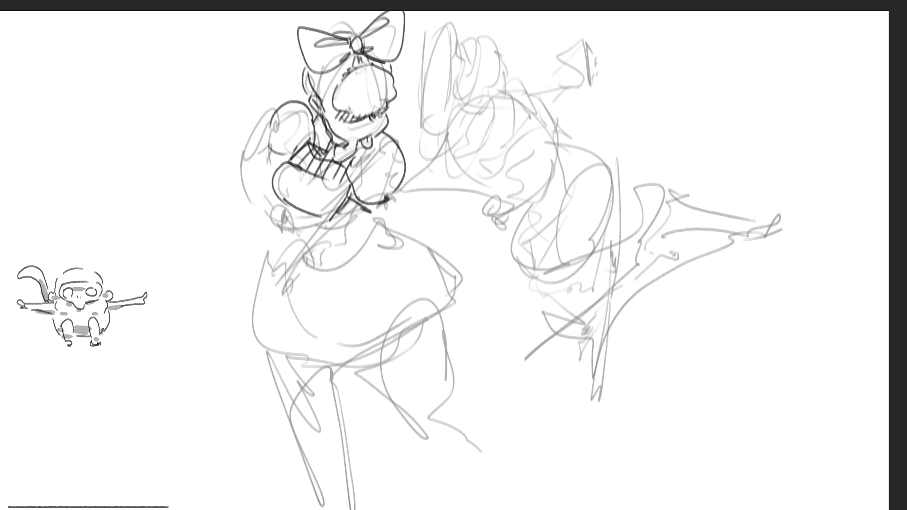
drag(361, 216, 325, 237)
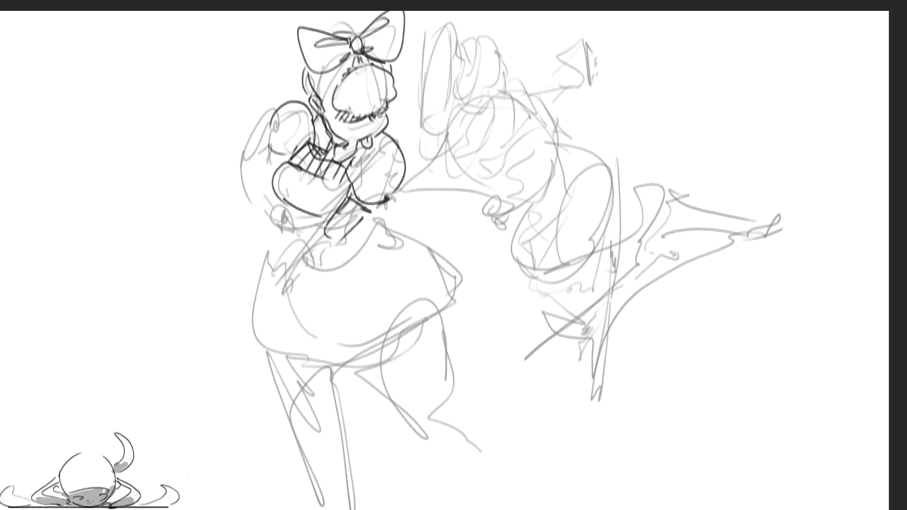
Ink the arm line down the skirt and the long staff with its shaped top, undoing one stray curve.
drag(350, 202, 273, 312)
drag(343, 234, 279, 319)
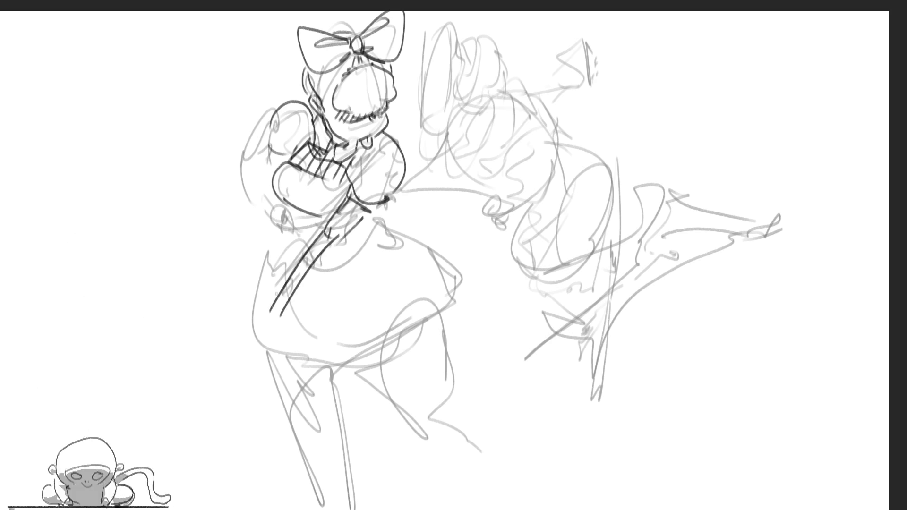
mouse_move(298, 277)
mouse_down()
mouse_move(278, 298)
mouse_move(275, 333)
mouse_up()
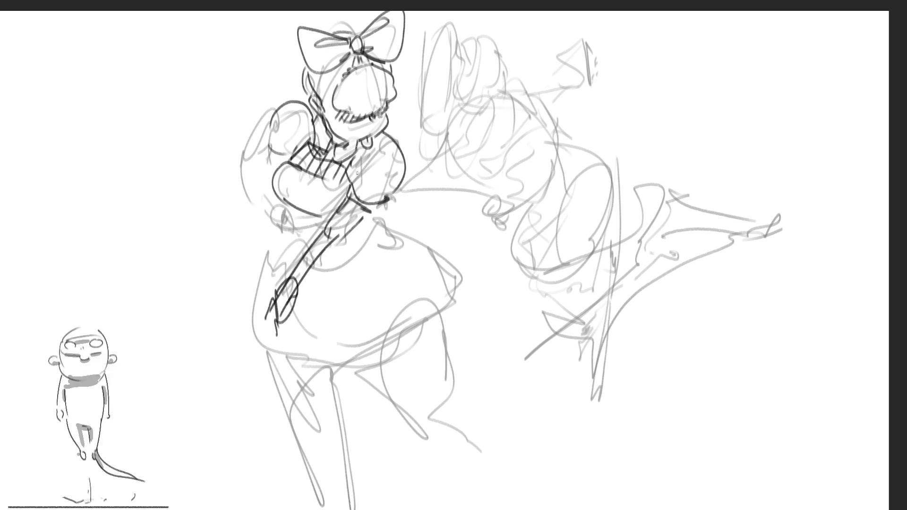
drag(259, 104, 242, 135)
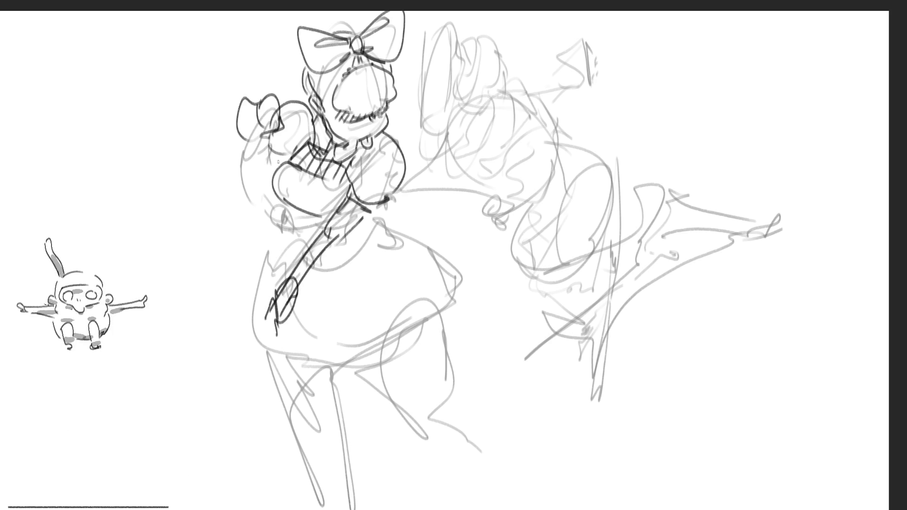
mouse_move(268, 128)
mouse_down()
mouse_move(279, 307)
mouse_move(289, 292)
mouse_up()
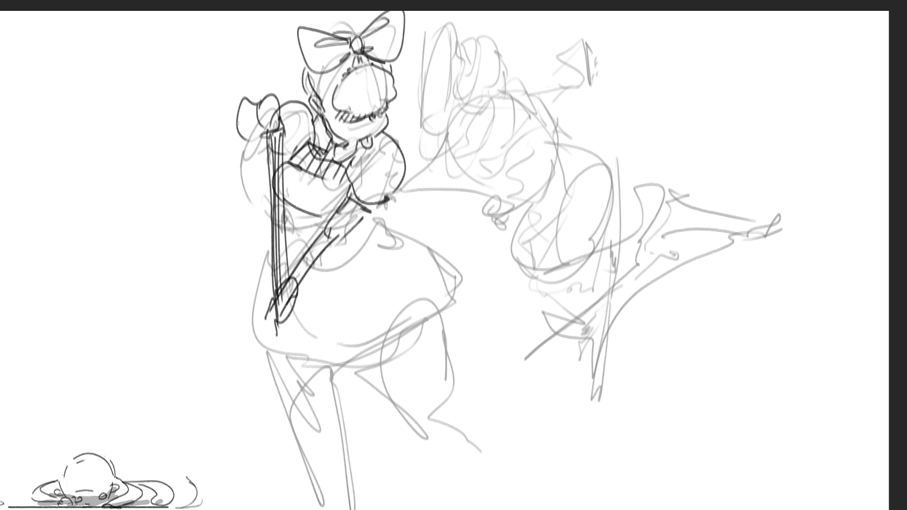
mouse_move(238, 115)
mouse_down()
mouse_move(220, 157)
mouse_move(254, 162)
mouse_up()
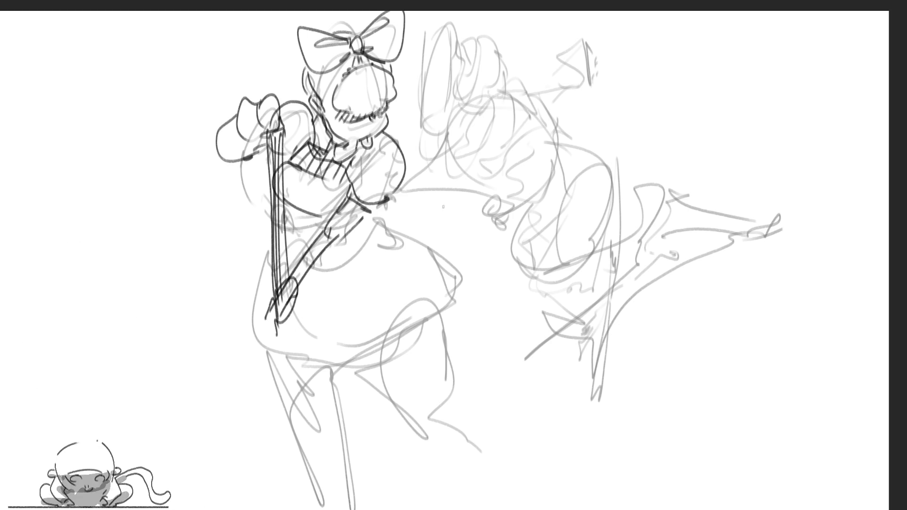
key(ctrl+z)
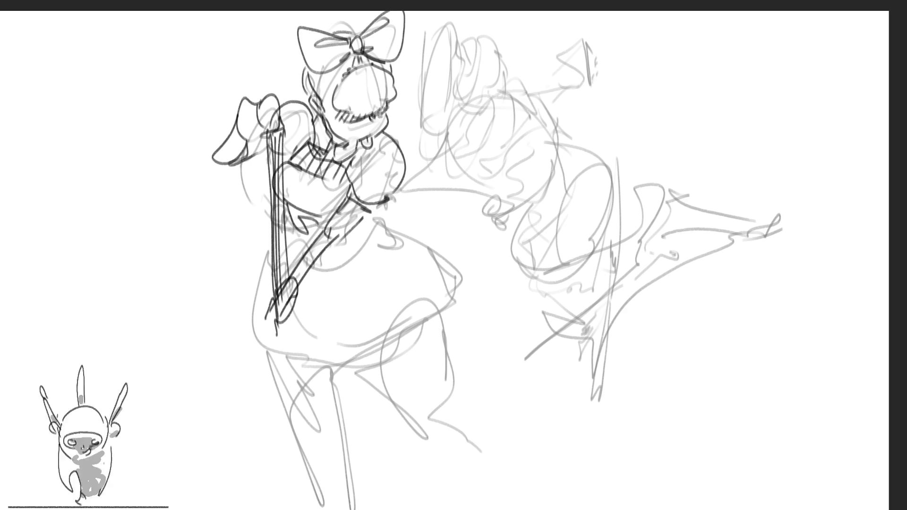
Ink curves along the skirt's side, a waist line and the skirt's right edge darker.
mouse_move(225, 195)
mouse_down()
mouse_move(269, 207)
mouse_move(251, 223)
mouse_up()
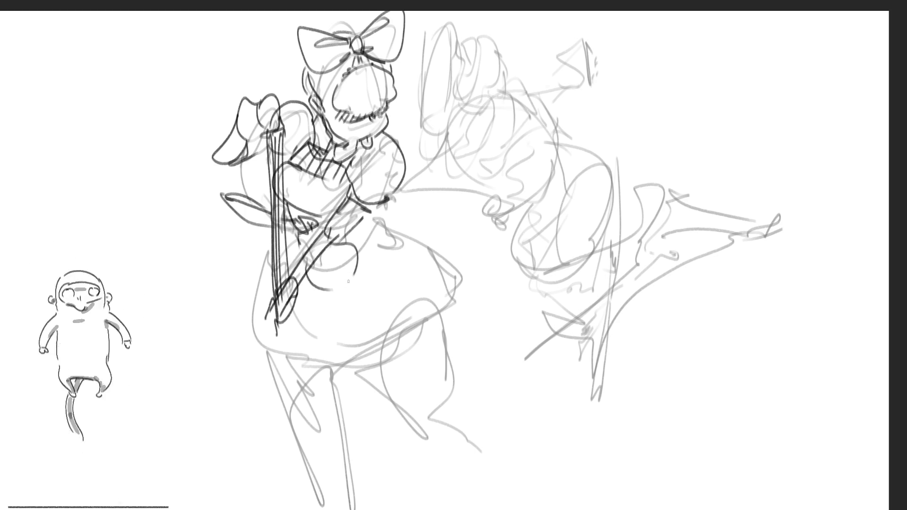
drag(355, 263, 330, 291)
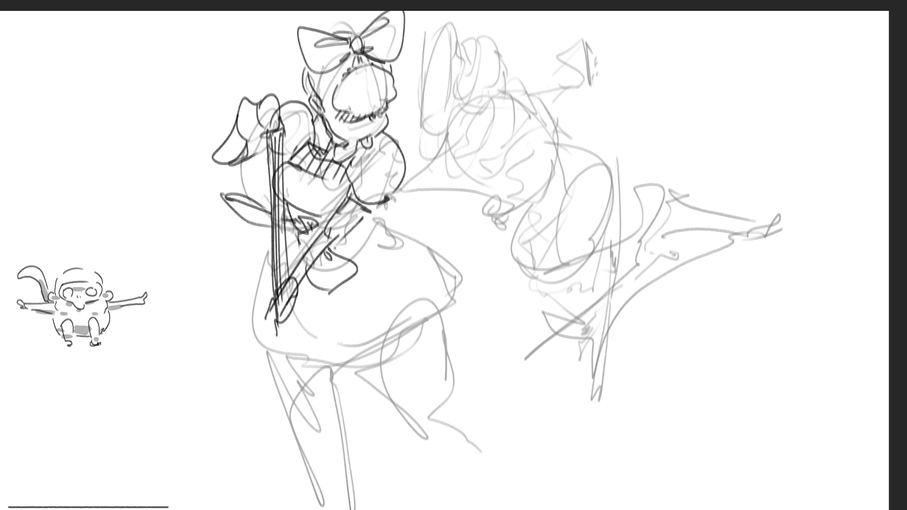
drag(333, 241, 353, 263)
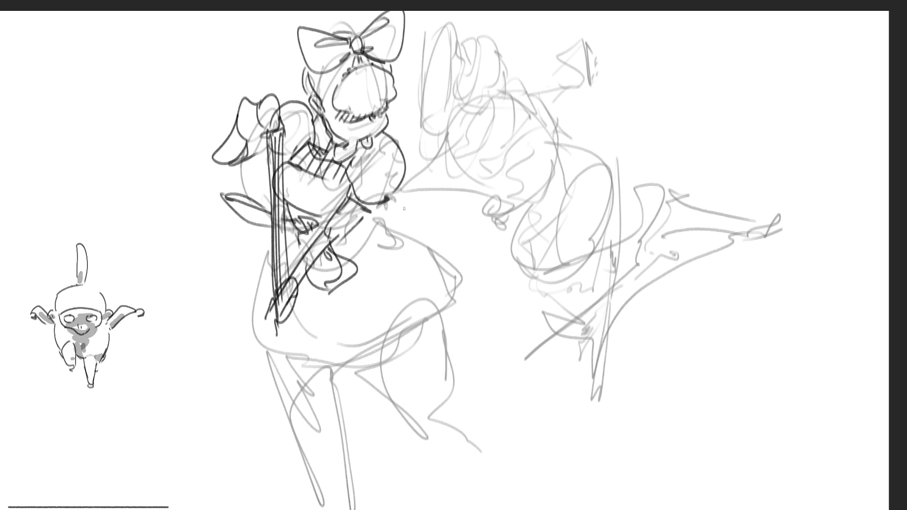
drag(372, 211, 340, 245)
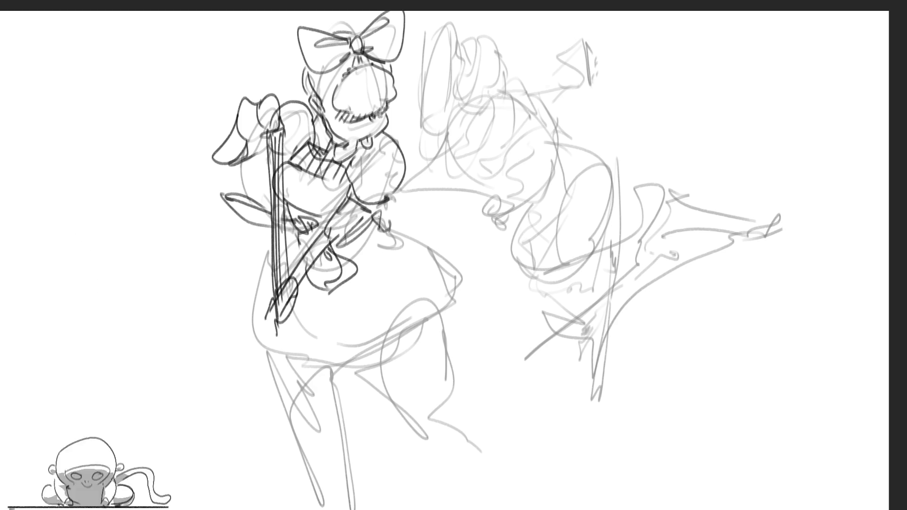
mouse_move(383, 210)
mouse_down()
mouse_move(457, 289)
mouse_move(451, 306)
mouse_up()
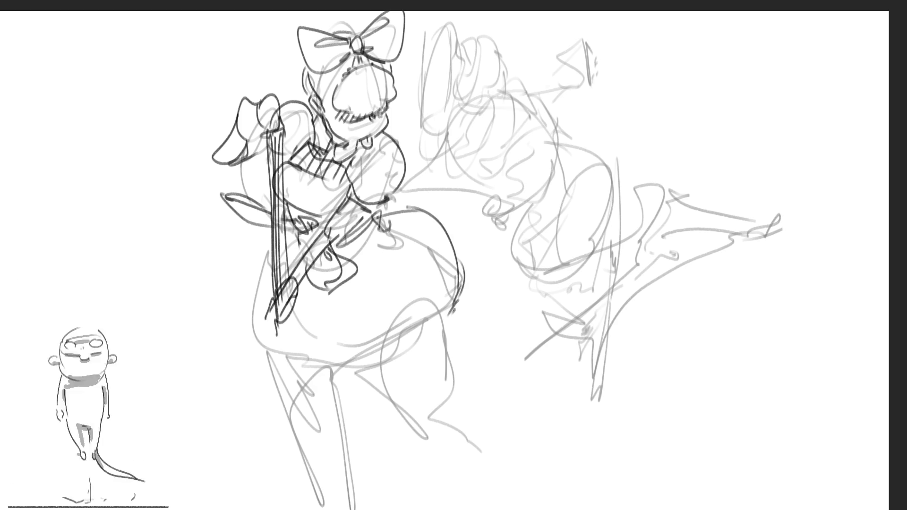
Trace the skirt's left side and bottom edge darker and add frills along the hem.
mouse_move(259, 230)
mouse_down()
mouse_move(255, 344)
mouse_move(355, 365)
mouse_move(453, 297)
mouse_up()
drag(353, 358, 380, 347)
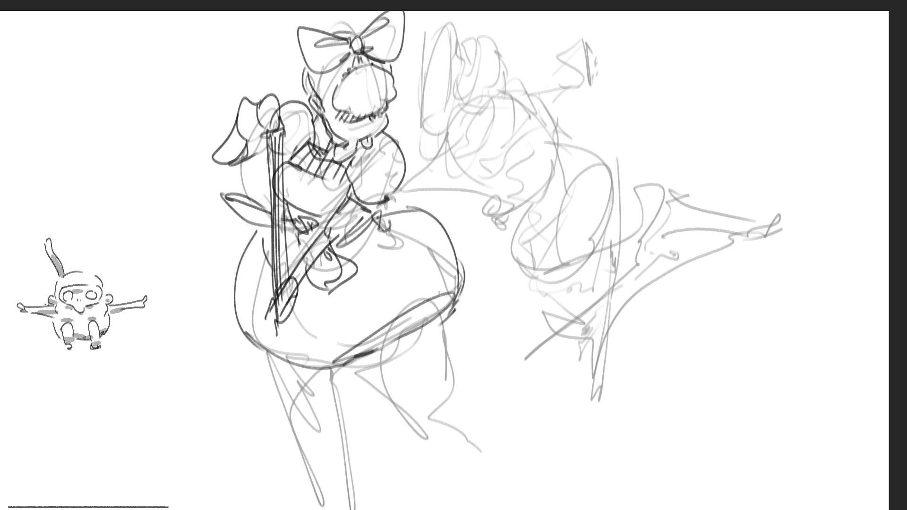
drag(459, 232, 465, 275)
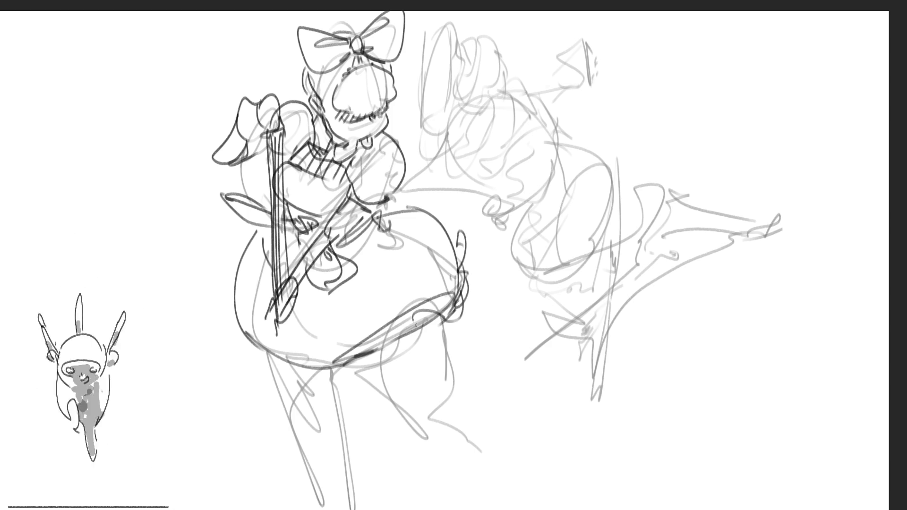
mouse_move(387, 337)
mouse_down()
mouse_move(340, 376)
mouse_move(252, 347)
mouse_up()
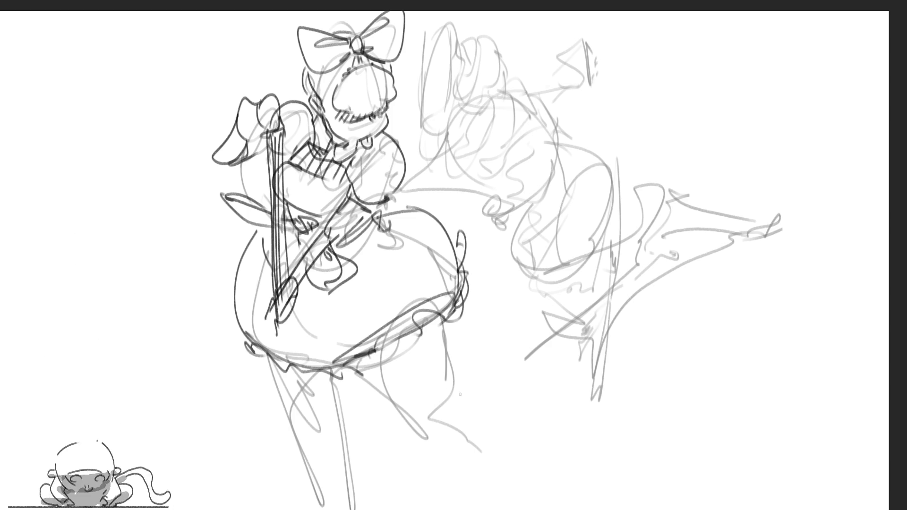
Ink the girl's raised leg and lower standing leg below the skirt.
drag(355, 359, 382, 420)
drag(428, 327, 413, 397)
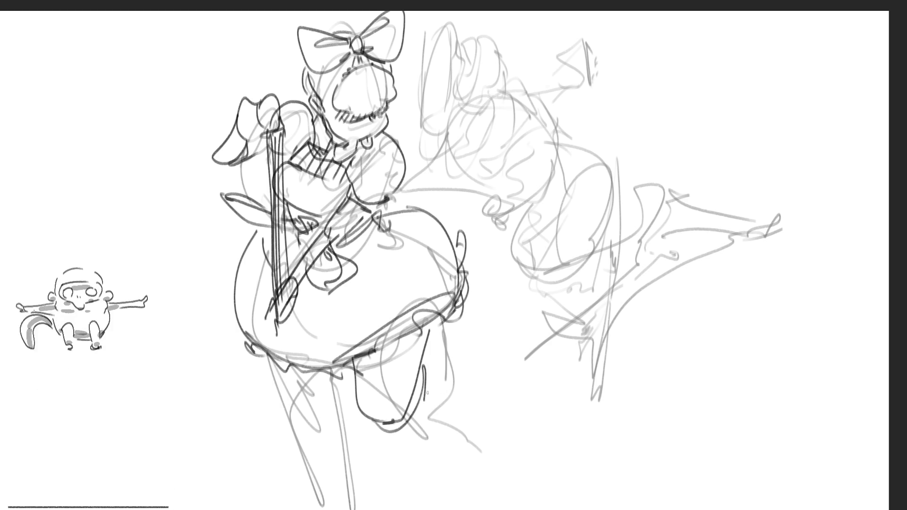
drag(429, 348, 424, 398)
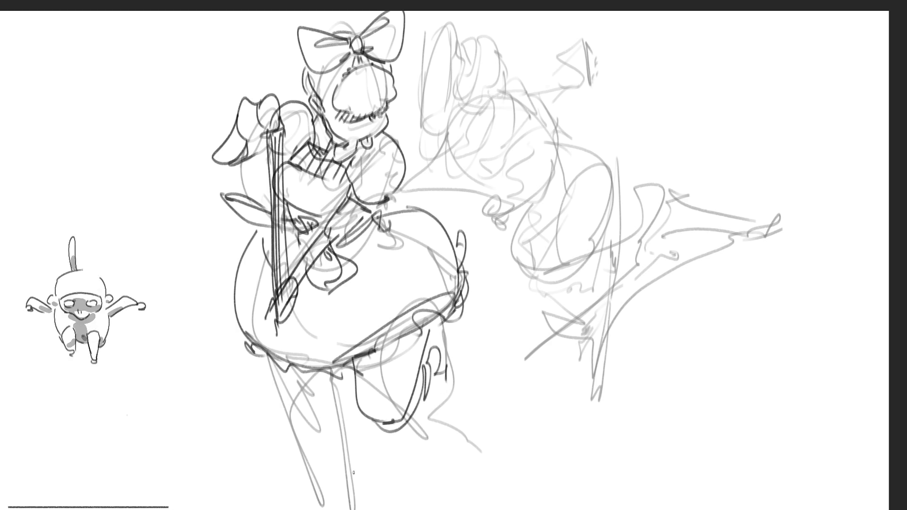
mouse_move(333, 379)
mouse_down()
mouse_move(312, 436)
mouse_move(359, 509)
mouse_up()
drag(339, 392, 376, 509)
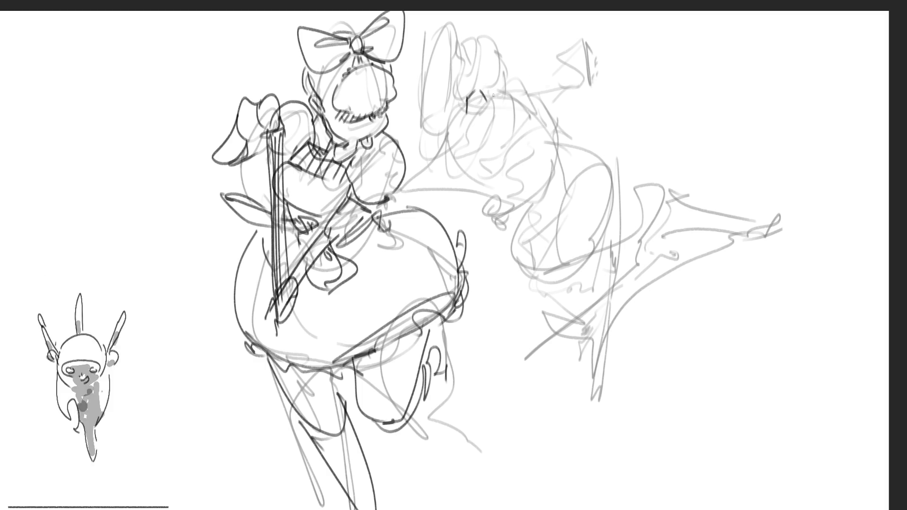
Ink darker lines over the second figure's raised arm, fist, hand, back and torso.
mouse_move(467, 105)
mouse_down()
mouse_move(535, 83)
mouse_move(587, 80)
mouse_move(550, 102)
mouse_up()
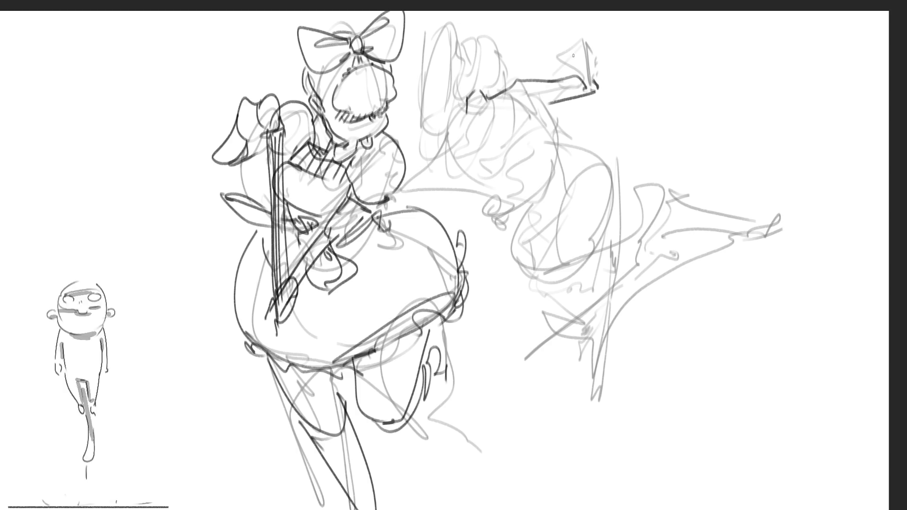
mouse_move(583, 46)
mouse_down()
mouse_move(590, 85)
mouse_move(541, 122)
mouse_up()
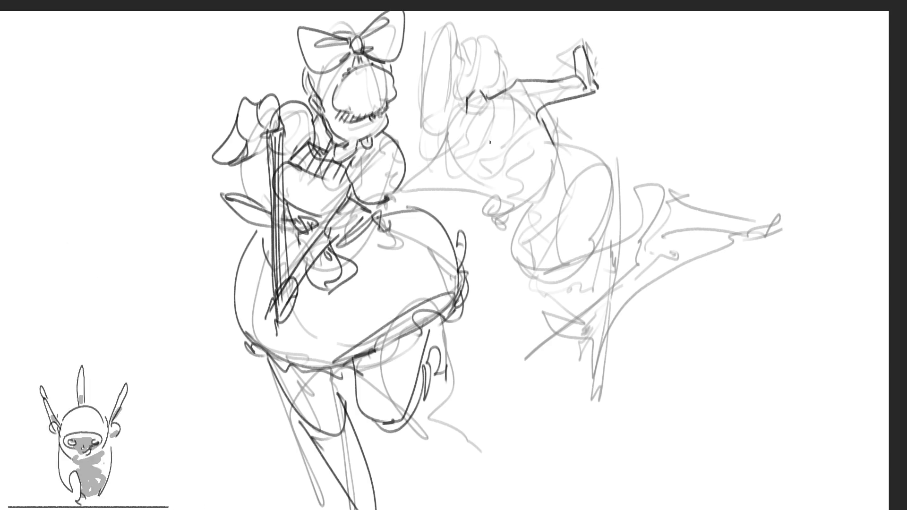
drag(482, 123, 519, 172)
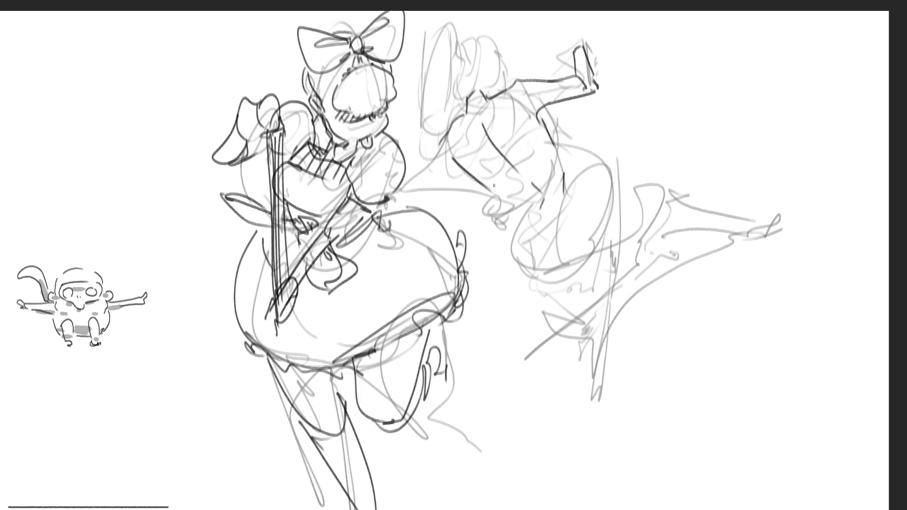
drag(491, 197, 529, 210)
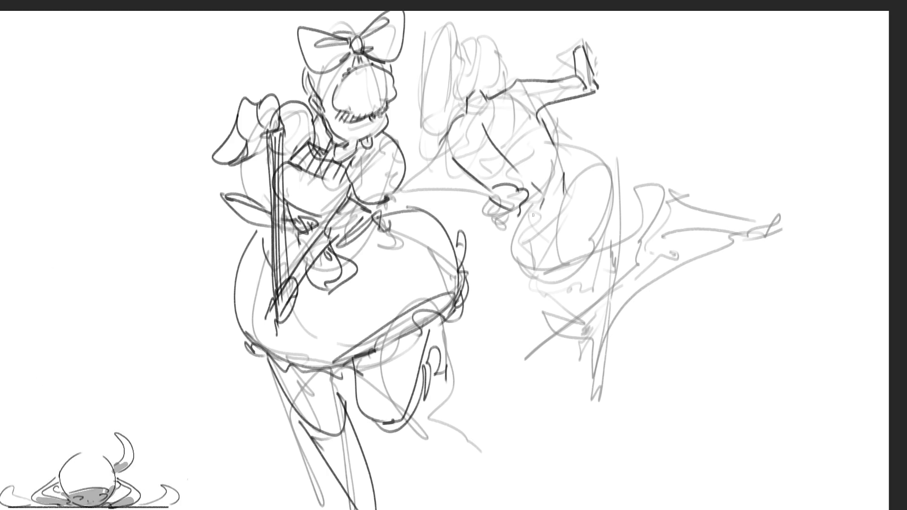
mouse_move(510, 212)
mouse_down()
mouse_move(540, 224)
mouse_move(581, 268)
mouse_up()
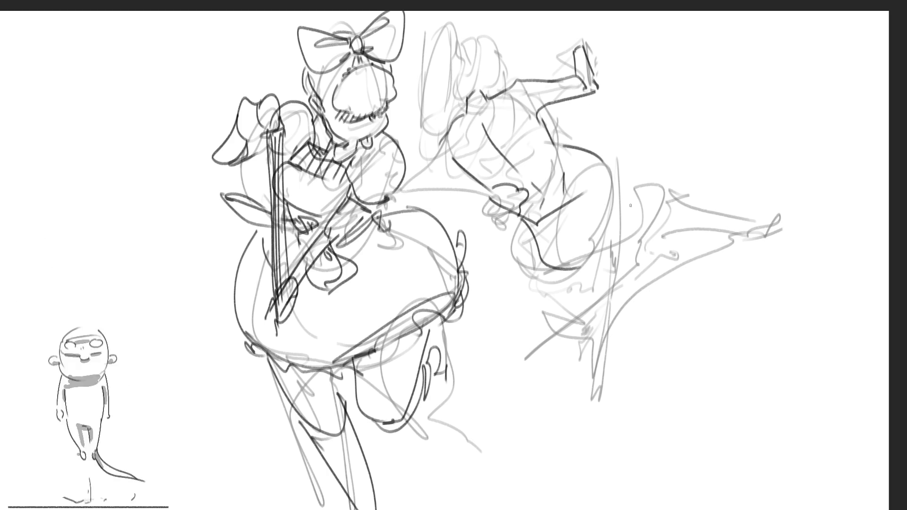
drag(608, 160, 645, 215)
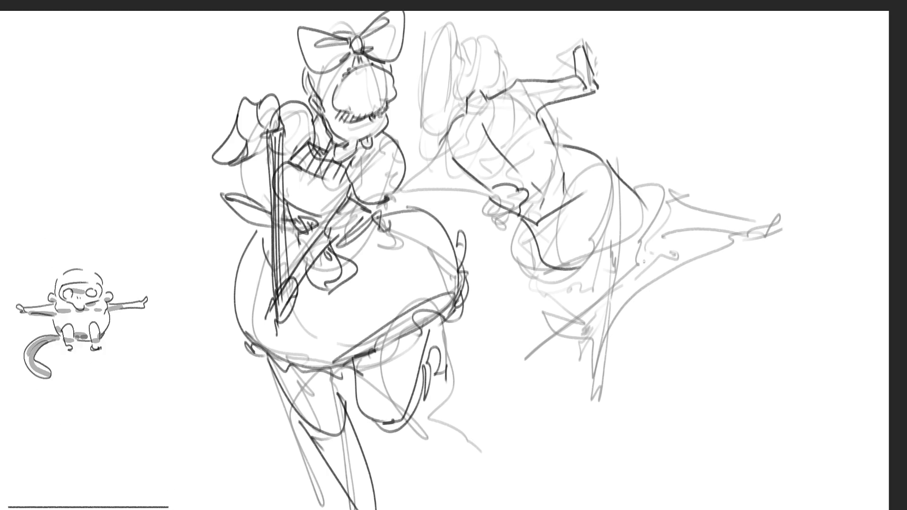
drag(589, 268, 638, 260)
drag(529, 238, 551, 282)
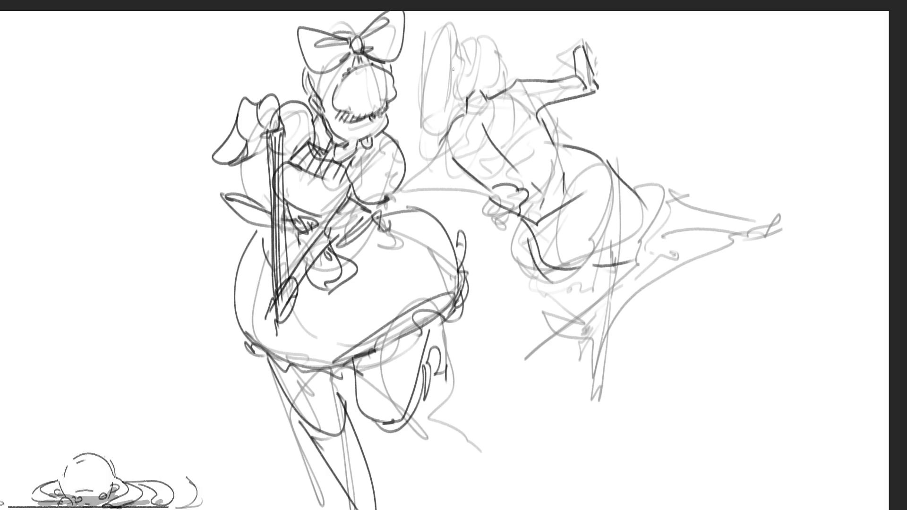
Ink the second figure's head and hair and the arm reaching between the figures.
drag(476, 26, 484, 56)
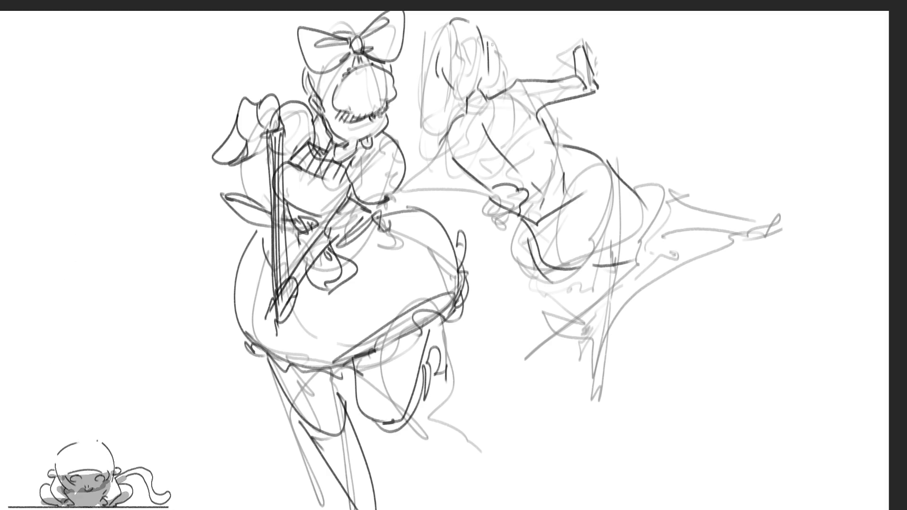
drag(478, 24, 500, 67)
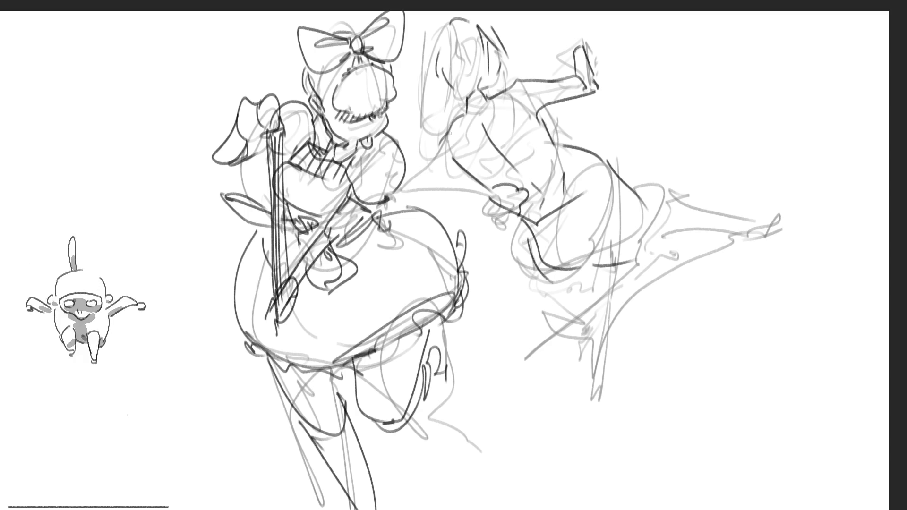
drag(454, 120, 472, 188)
mouse_move(425, 124)
mouse_down()
mouse_move(454, 153)
mouse_move(443, 181)
mouse_move(396, 202)
mouse_move(496, 200)
mouse_up()
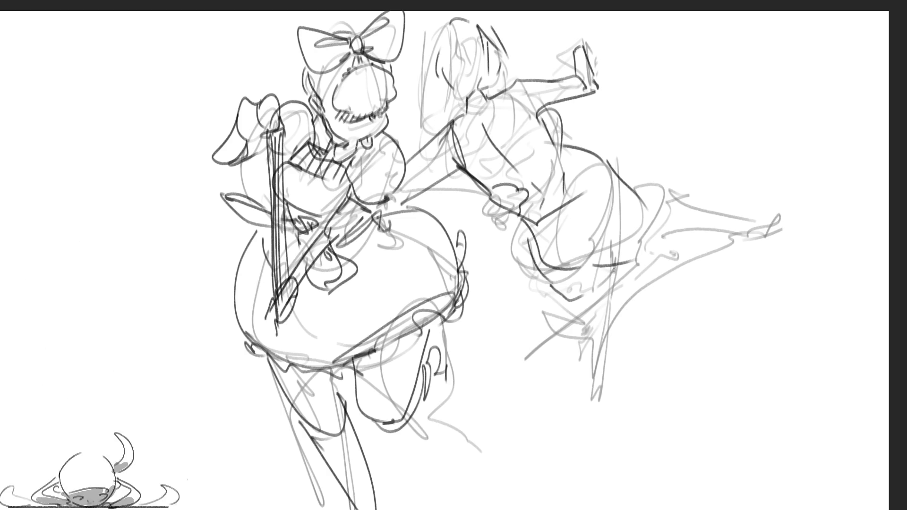
Ink the standing leg down to the page bottom and outline the kicking leg and foot.
drag(623, 316, 627, 391)
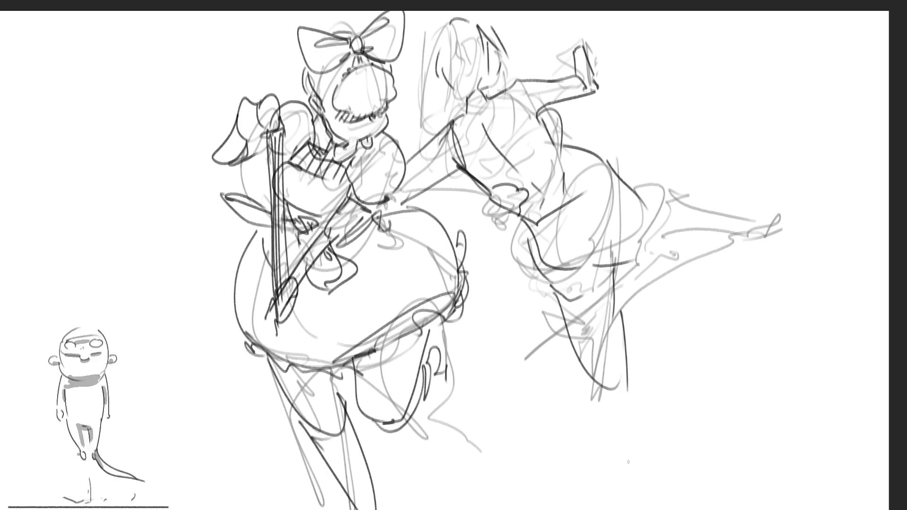
drag(592, 387, 601, 416)
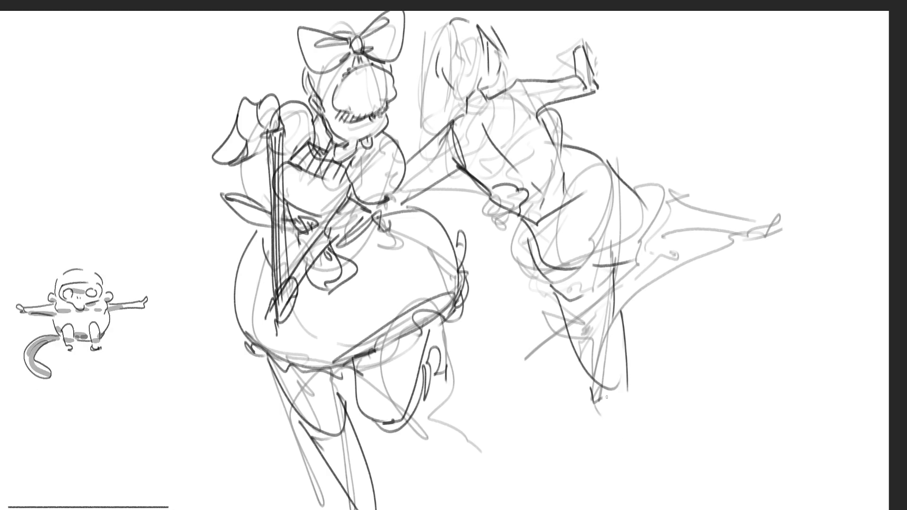
drag(614, 363, 628, 507)
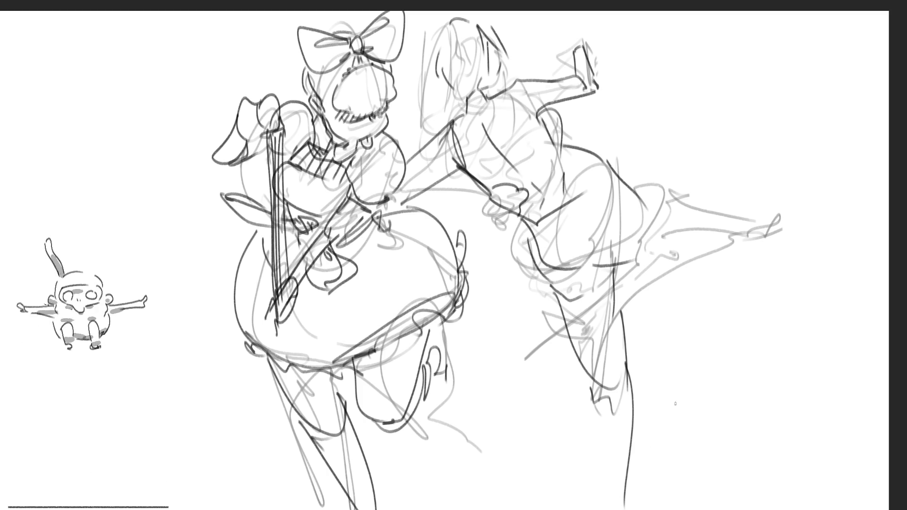
drag(628, 183, 755, 216)
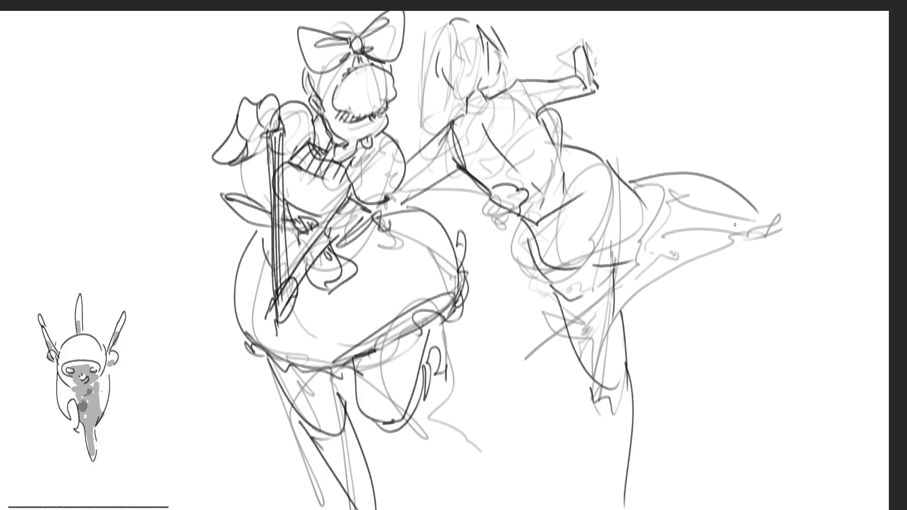
mouse_move(633, 263)
mouse_down()
mouse_move(756, 215)
mouse_move(817, 232)
mouse_up()
drag(767, 204, 788, 213)
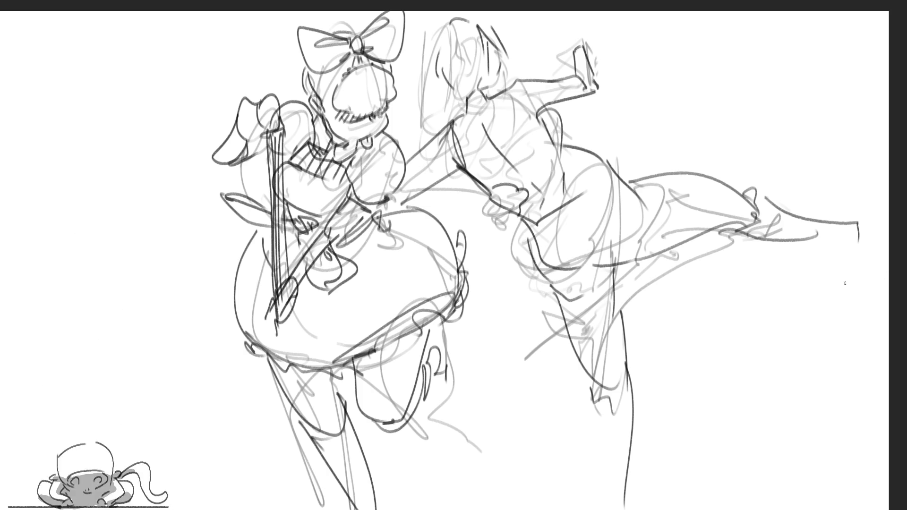
mouse_move(615, 193)
mouse_down()
mouse_move(638, 177)
mouse_move(666, 234)
mouse_up()
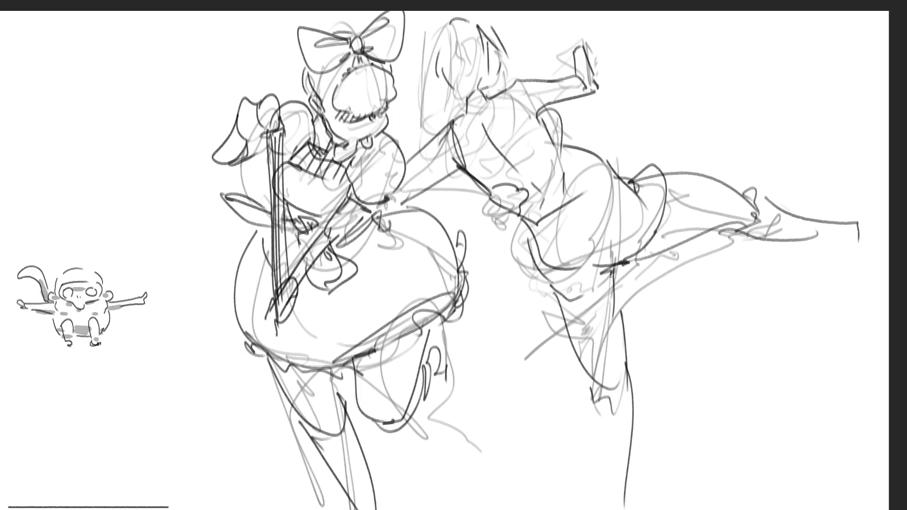
Add detail lines where the kicking leg meets the body, the hip and the arm.
drag(541, 306, 557, 290)
drag(530, 244, 551, 225)
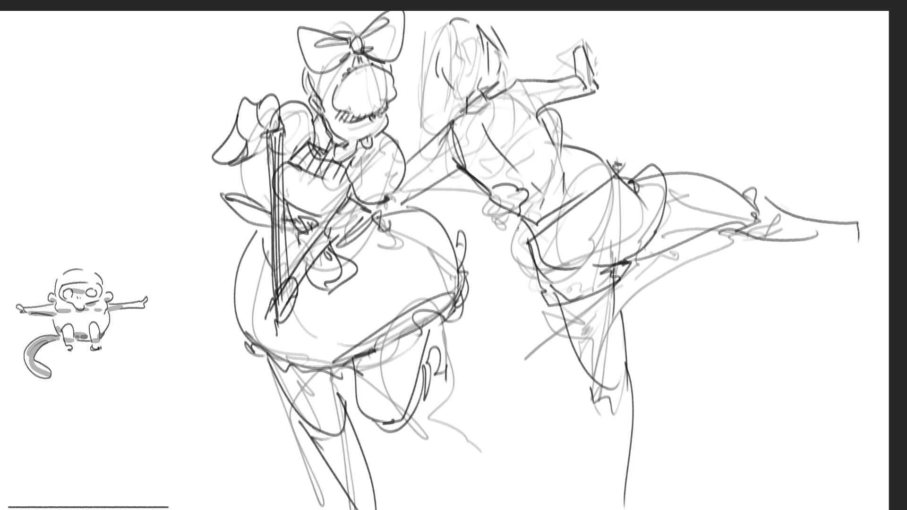
drag(520, 225, 604, 136)
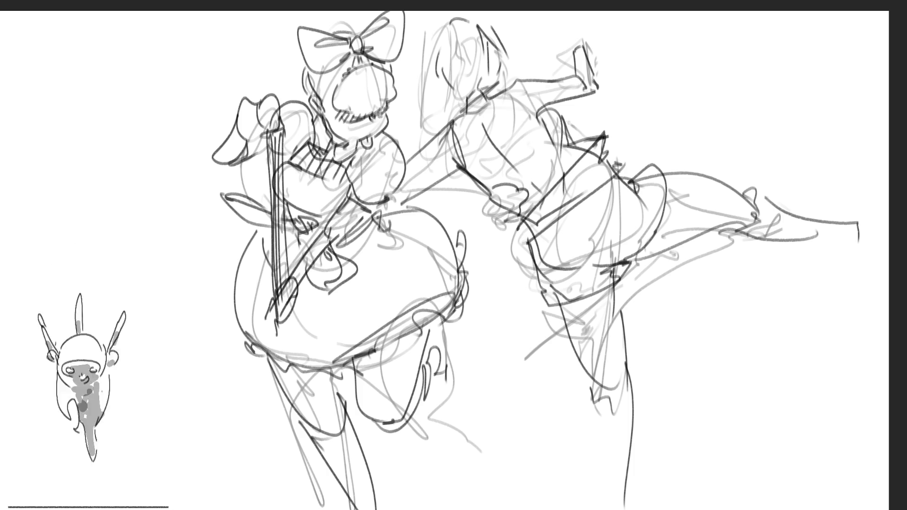
drag(552, 110, 577, 102)
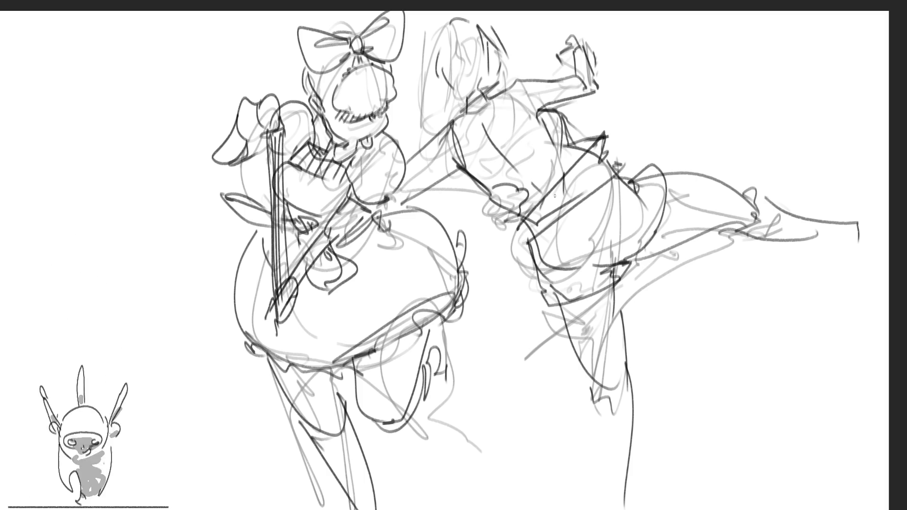
Redraw a smaller foot on the kicking leg after undoing the first attempt, adding an arc above and a zigzag below.
drag(825, 235, 875, 257)
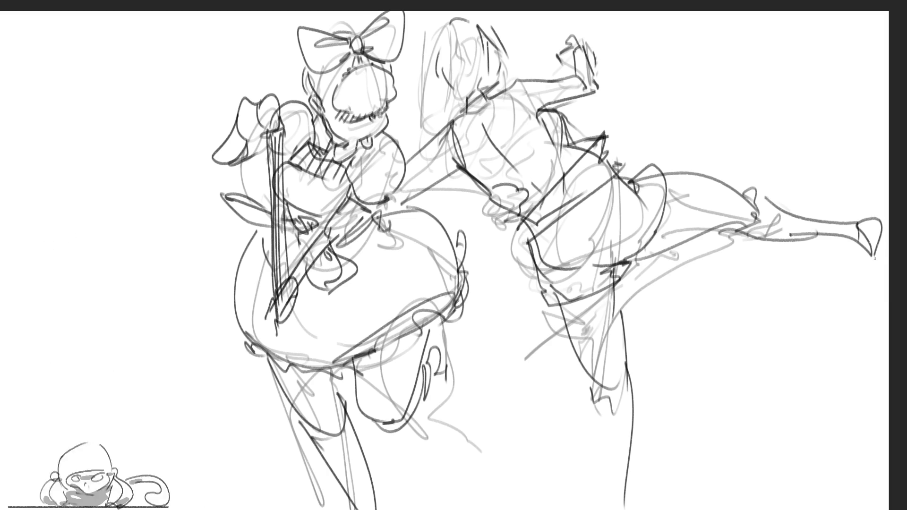
drag(844, 217, 878, 124)
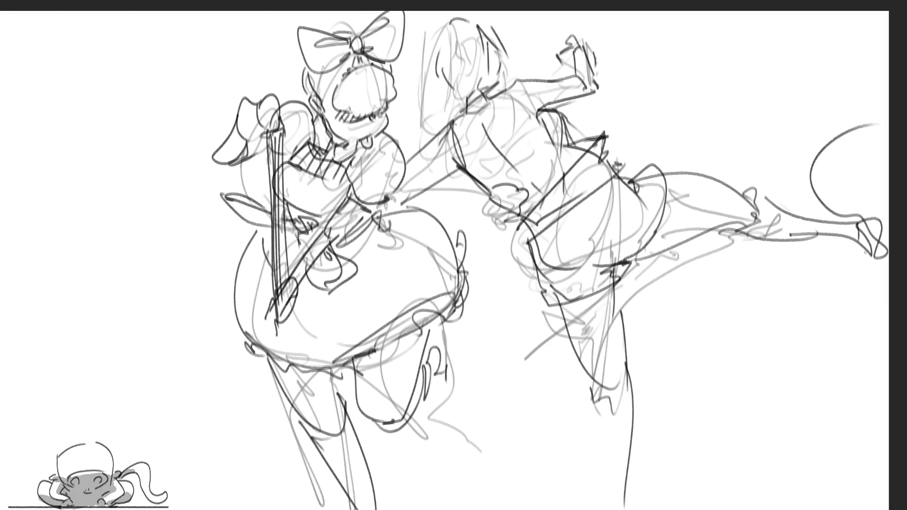
key(ctrl+z)
key(ctrl+z)
drag(857, 224, 872, 243)
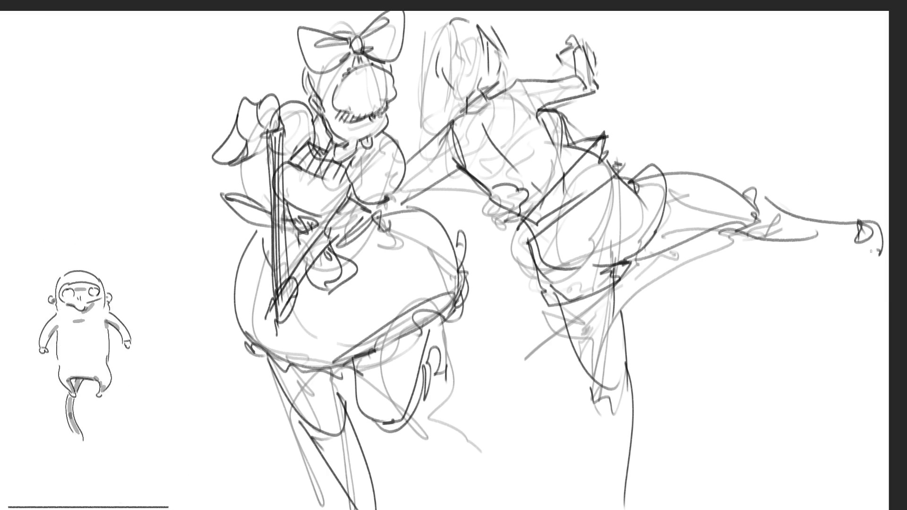
mouse_move(801, 241)
mouse_down()
mouse_move(879, 242)
mouse_move(871, 133)
mouse_up()
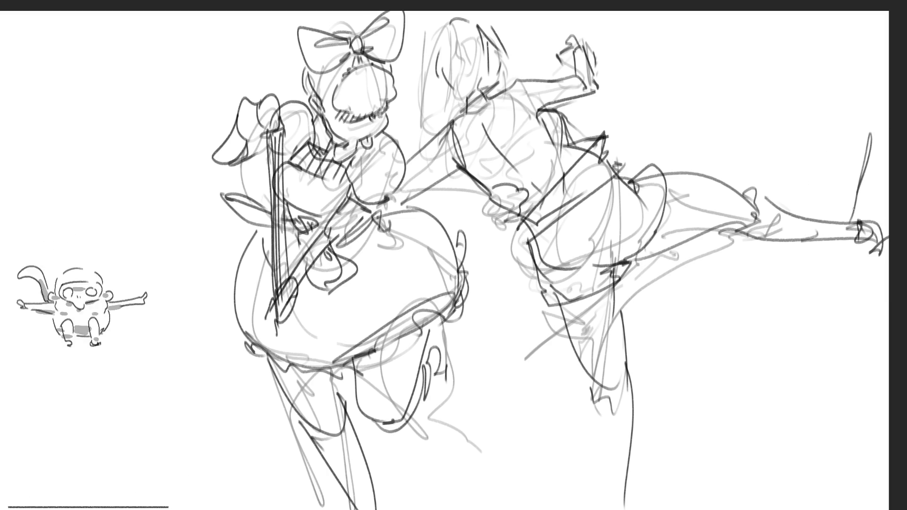
drag(844, 268, 760, 311)
drag(790, 263, 823, 258)
drag(768, 204, 855, 180)
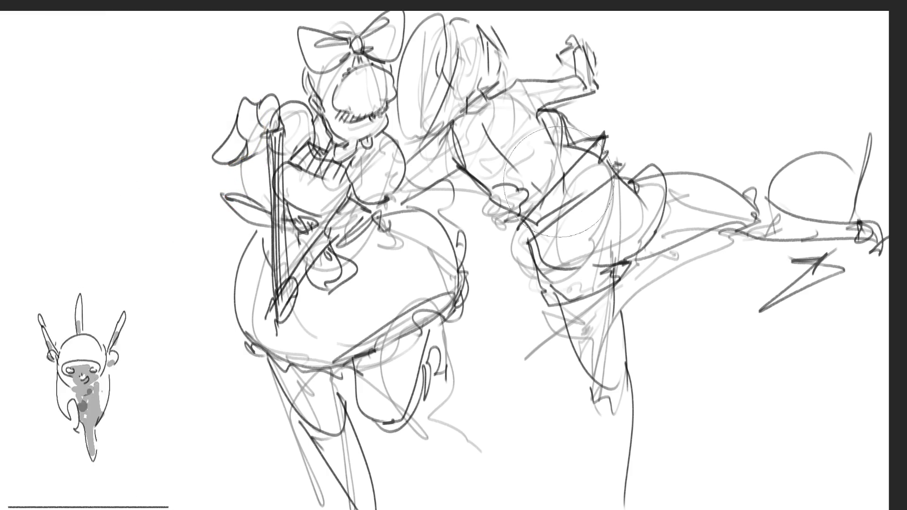
Lighten the kicking figure's earlier sketch lines to light gray.
mouse_move(510, 177)
mouse_down()
mouse_move(469, 59)
mouse_move(497, 142)
mouse_move(553, 248)
mouse_move(551, 55)
mouse_move(653, 230)
mouse_move(760, 162)
mouse_move(821, 334)
mouse_move(546, 40)
mouse_move(616, 151)
mouse_up()
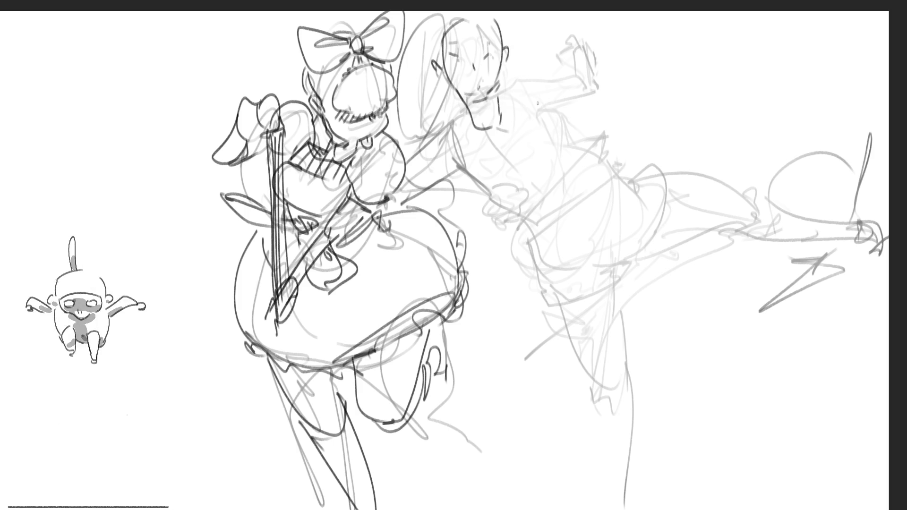
Trace darker lines over the kicking figure's shoulder, fist, elbow, torso edge, hip and thigh.
drag(502, 101, 548, 163)
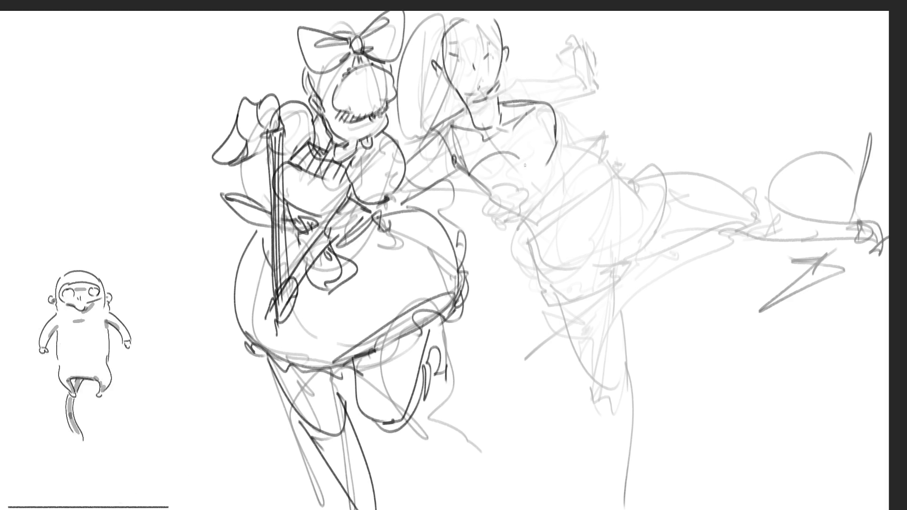
drag(476, 201, 464, 219)
mouse_move(475, 177)
mouse_down()
mouse_move(528, 205)
mouse_move(533, 221)
mouse_up()
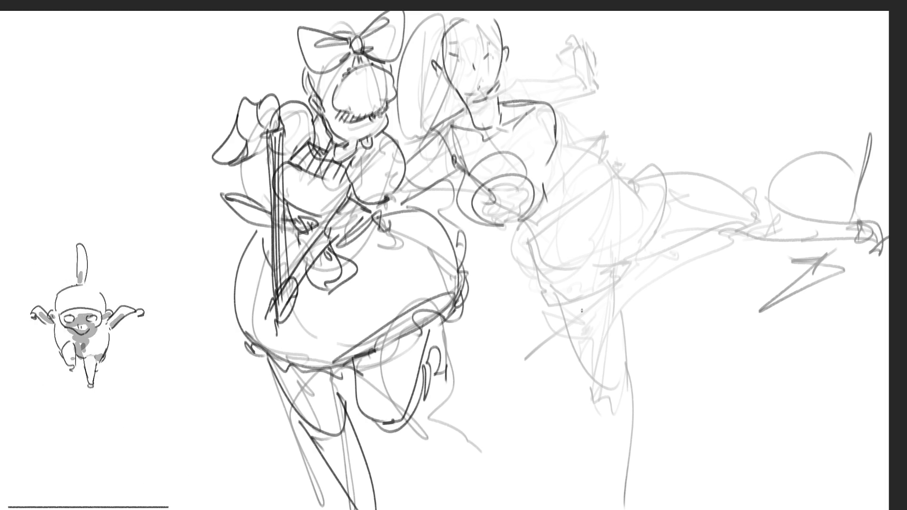
mouse_move(575, 164)
mouse_down()
mouse_move(582, 209)
mouse_move(535, 227)
mouse_up()
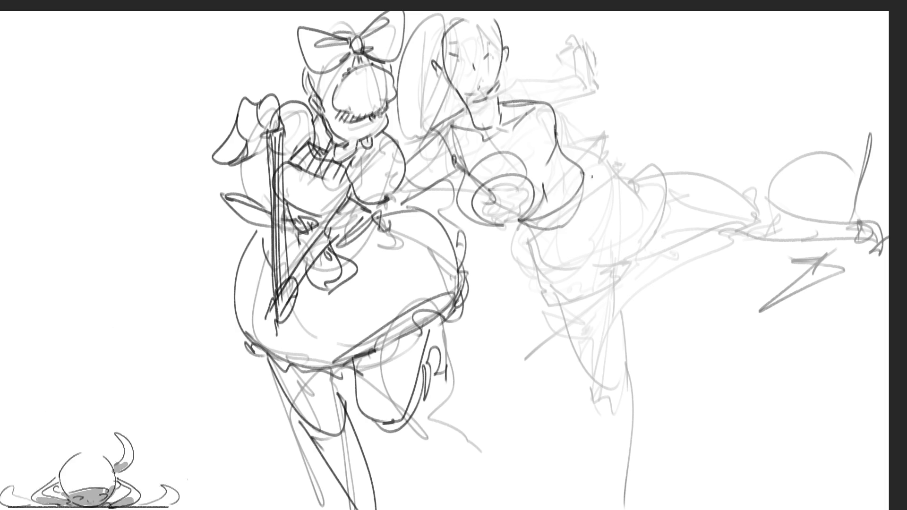
drag(623, 153, 589, 254)
drag(535, 237, 593, 265)
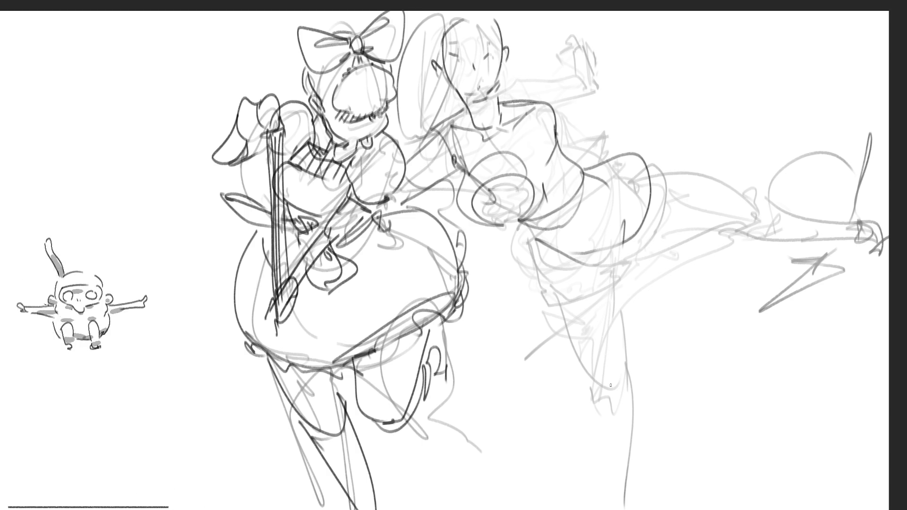
Draw the standing leg's long contours and lower hip curve, then redraw the lower foot after an undo.
drag(646, 164, 682, 380)
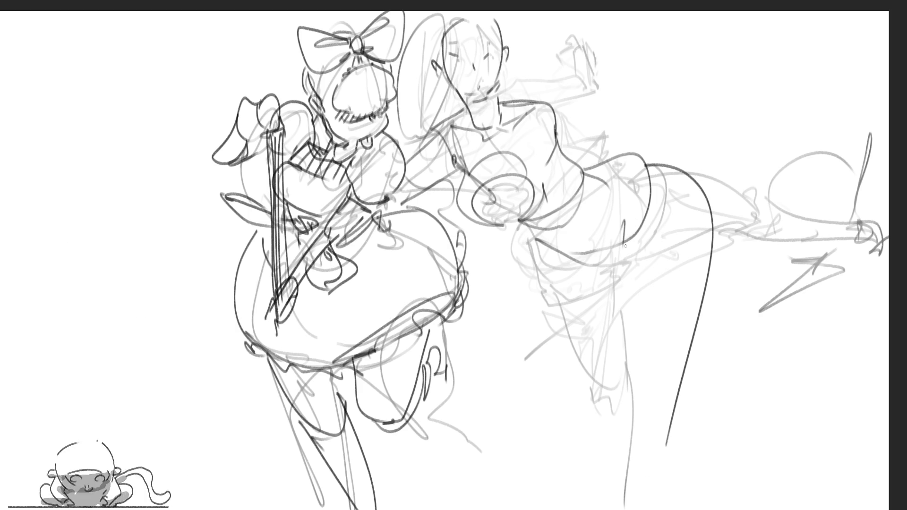
drag(627, 231, 658, 428)
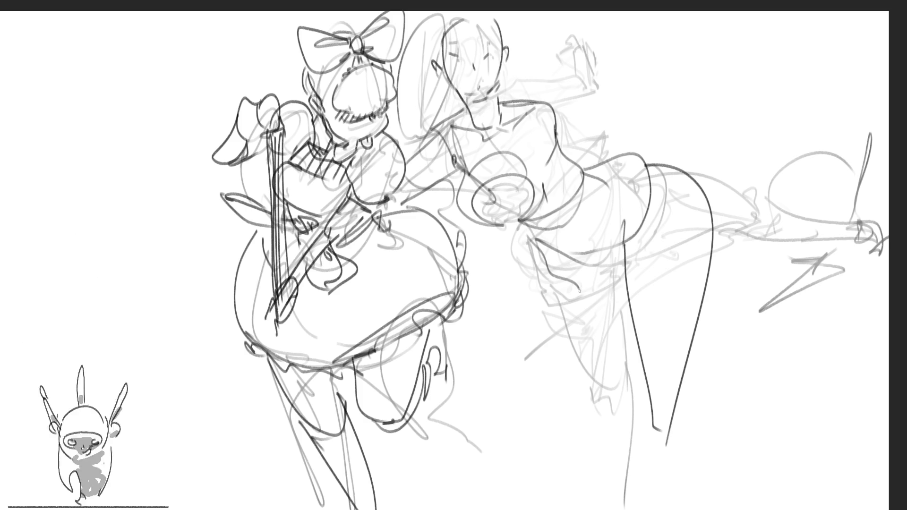
drag(576, 305, 642, 349)
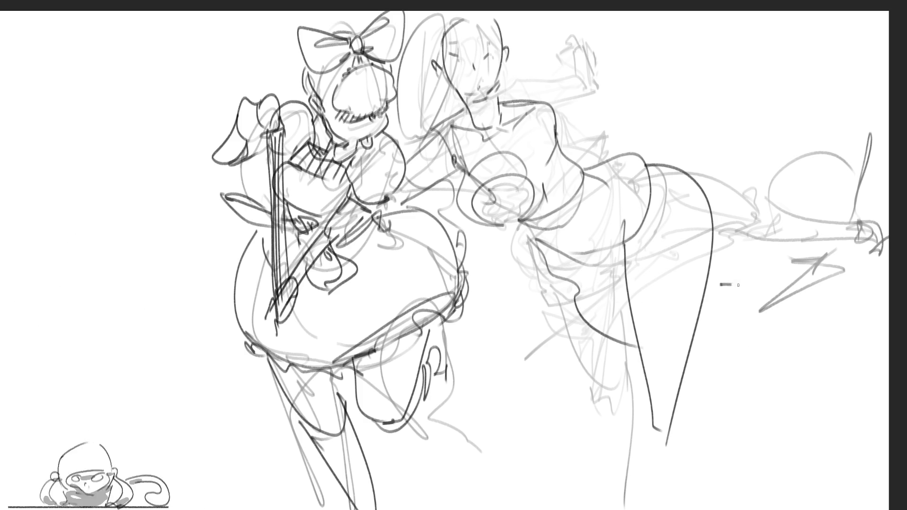
drag(721, 284, 730, 358)
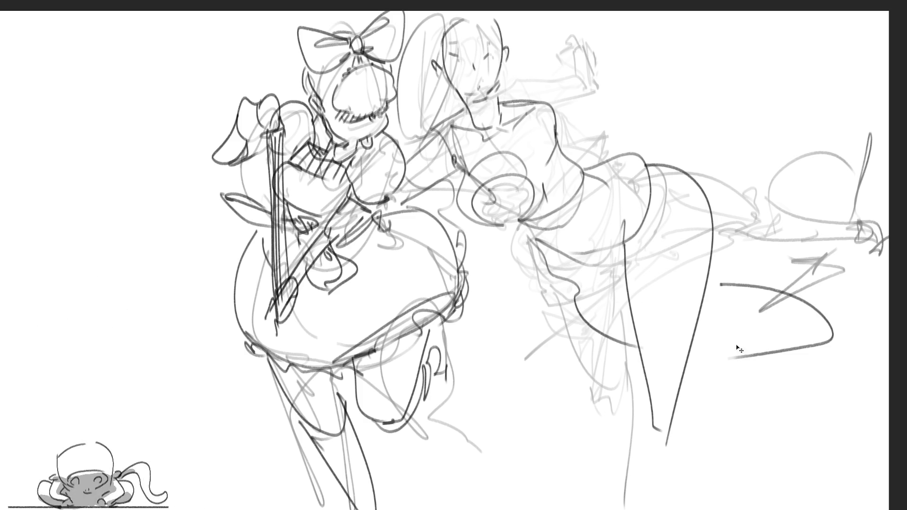
key(ctrl+z)
drag(709, 284, 720, 348)
mouse_move(769, 305)
mouse_down()
mouse_move(738, 343)
mouse_move(865, 291)
mouse_up()
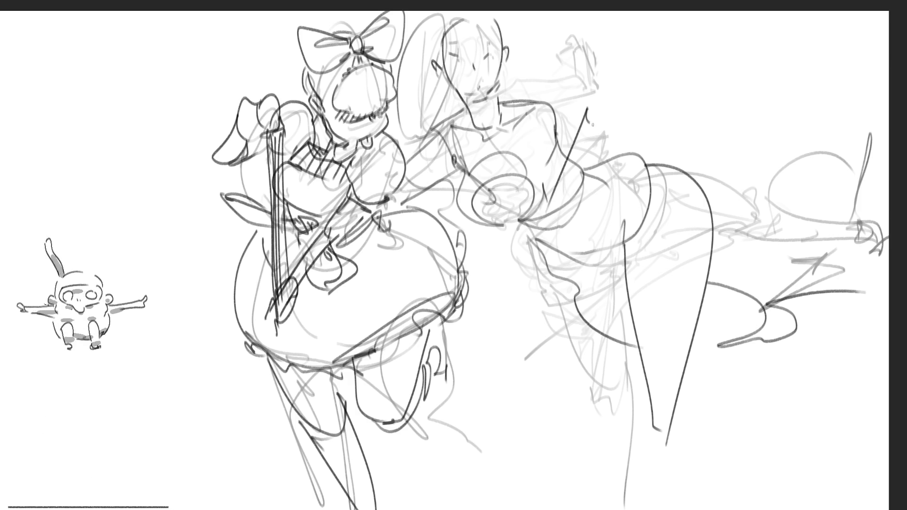
Refine the kicking figure's torso with dark strokes, undoing one stray curve beside it.
drag(592, 122, 566, 202)
drag(553, 110, 547, 209)
drag(580, 125, 533, 209)
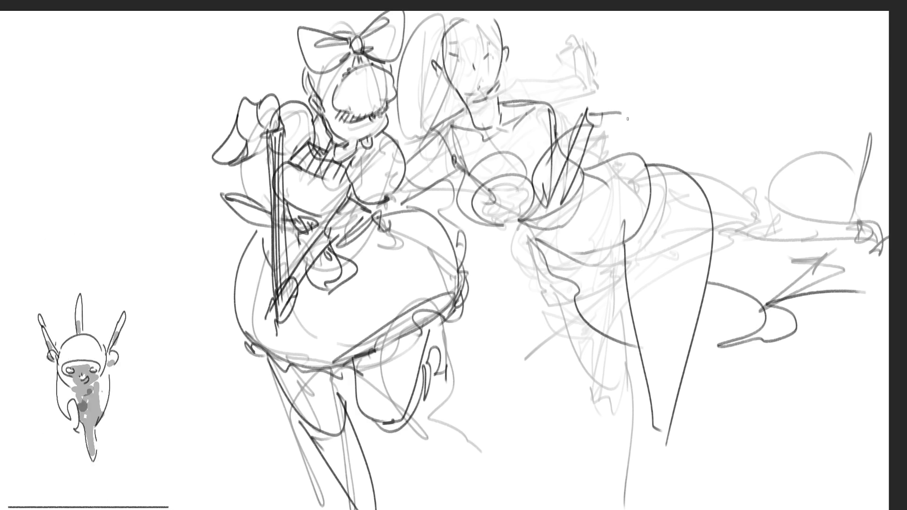
drag(592, 112, 608, 148)
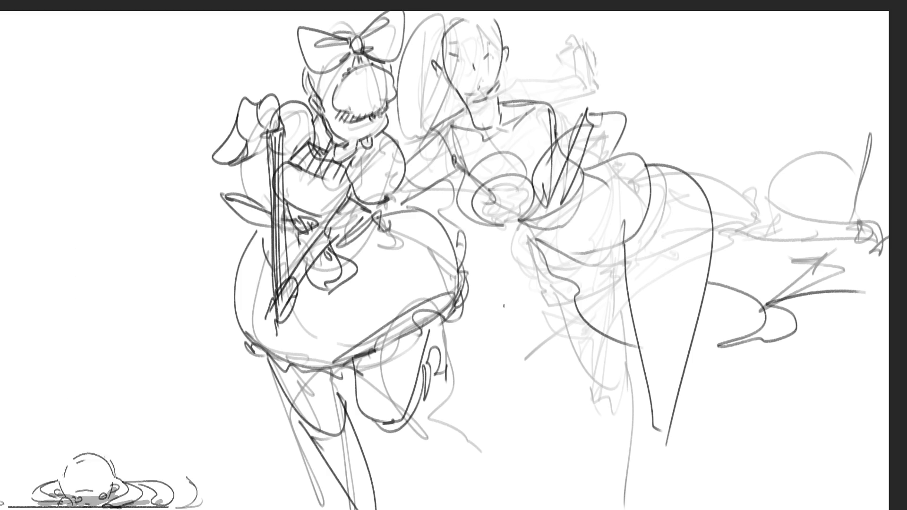
key(ctrl+z)
drag(602, 127, 574, 158)
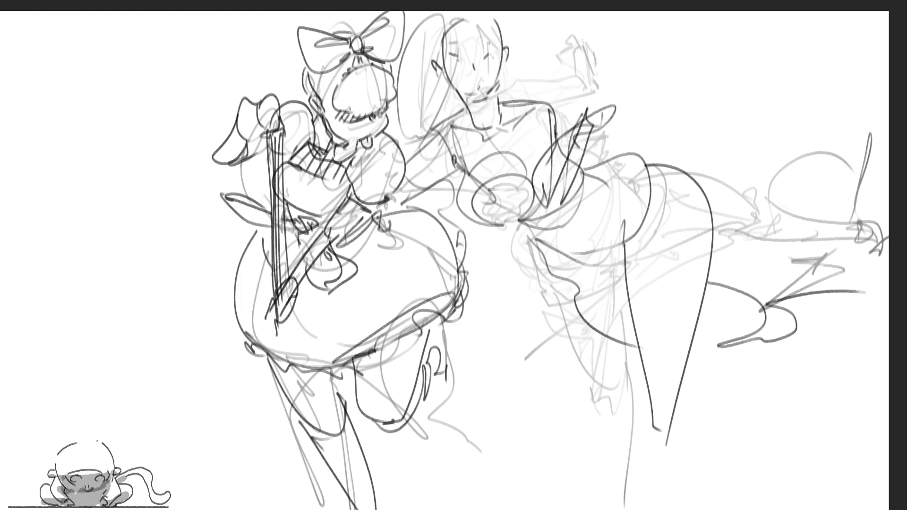
drag(616, 102, 583, 207)
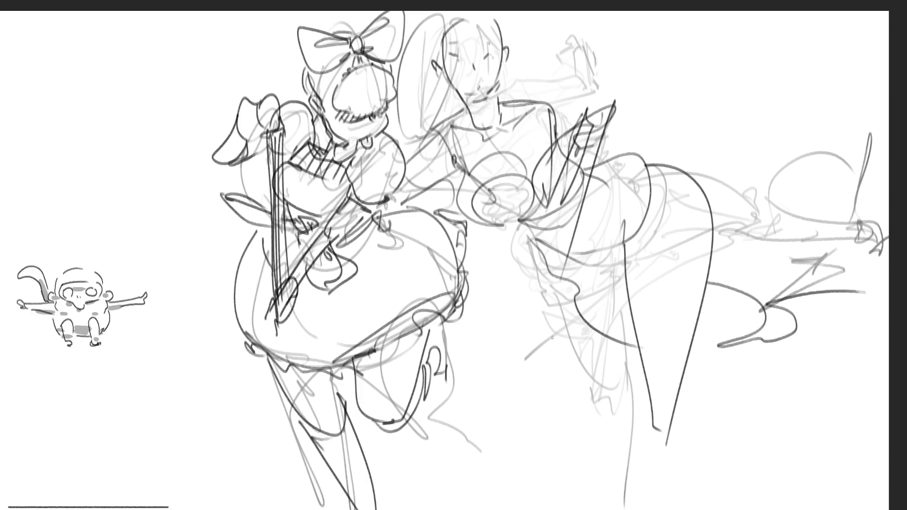
Darken the face contours, cheek and hair top, then add strokes above the shoulder at upper right.
drag(503, 23, 506, 84)
drag(503, 47, 504, 98)
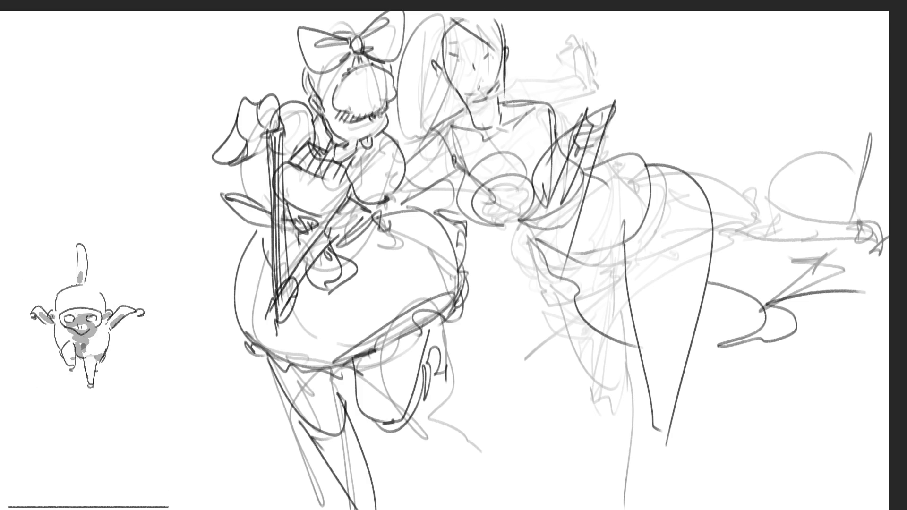
mouse_move(440, 20)
mouse_down()
mouse_move(434, 74)
mouse_move(462, 110)
mouse_up()
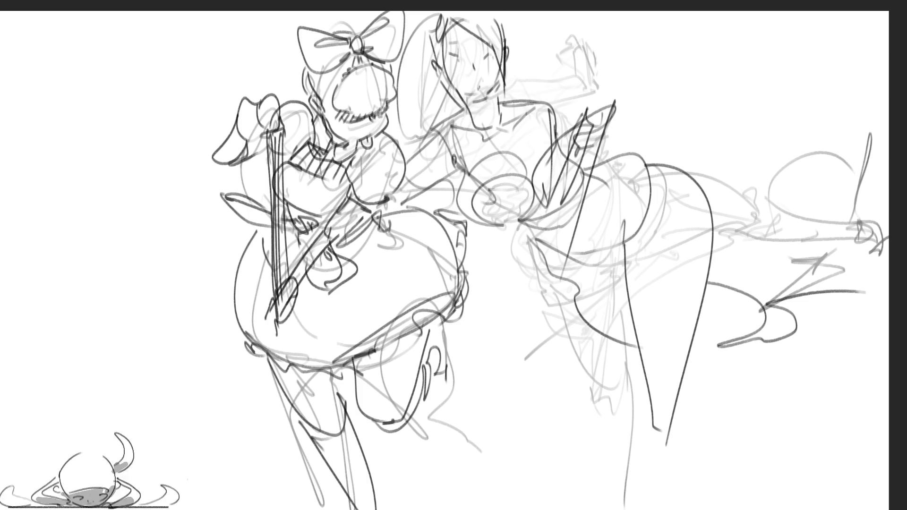
drag(506, 40, 520, 98)
drag(499, 29, 536, 18)
drag(602, 32, 647, 112)
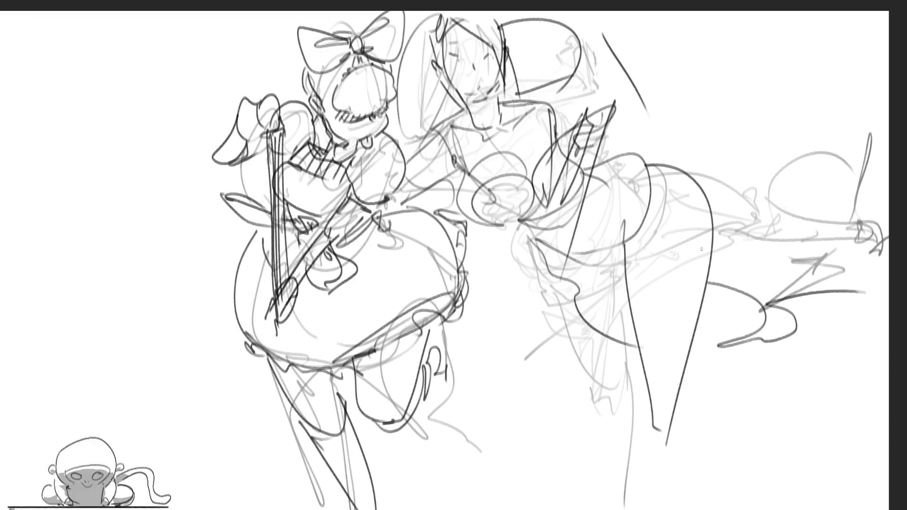
mouse_move(587, 75)
mouse_down()
mouse_move(651, 100)
mouse_move(600, 139)
mouse_up()
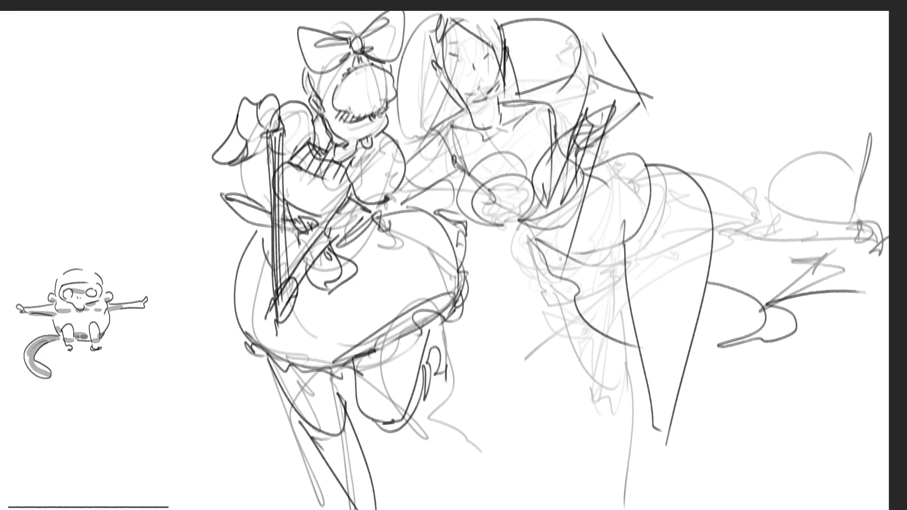